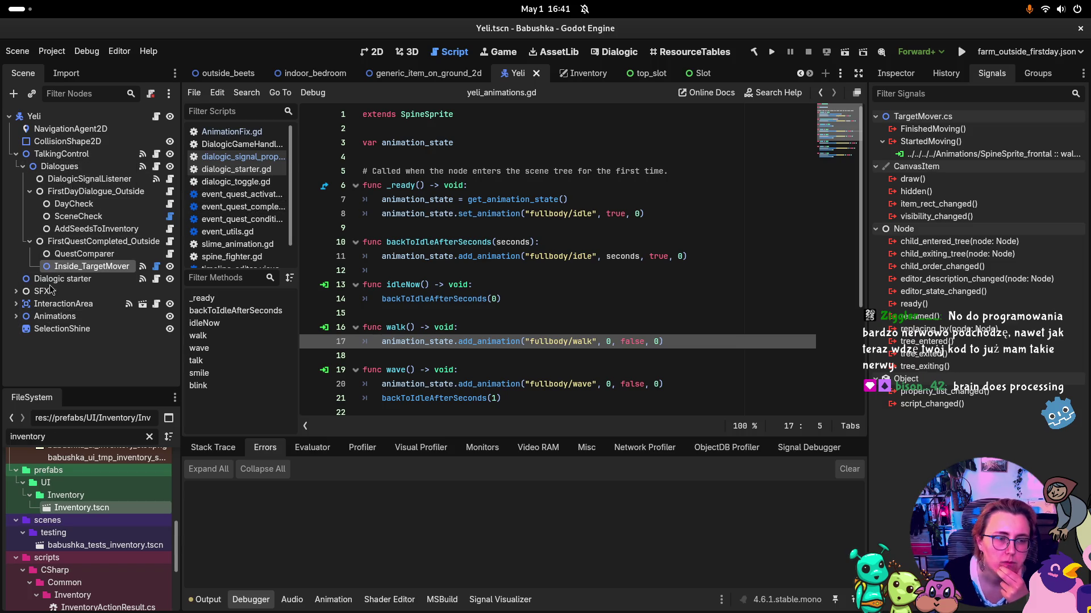
Step: Expand Animations to list its four SpineSprite children and view SpineSprite_frontal's properties in the Inspector
click(45, 316)
click(16, 316)
click(76, 329)
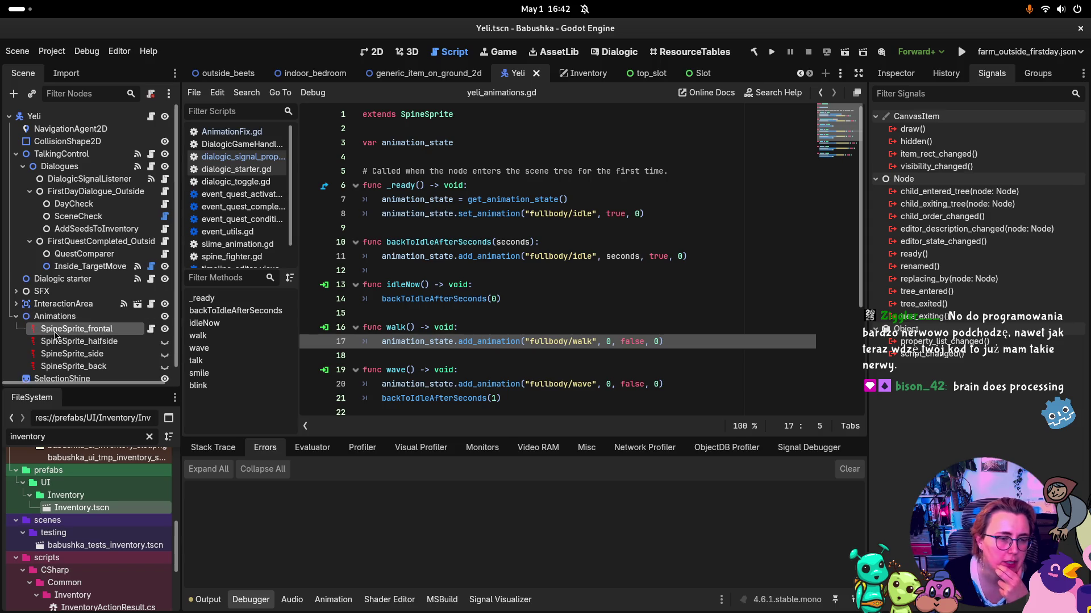
click(896, 73)
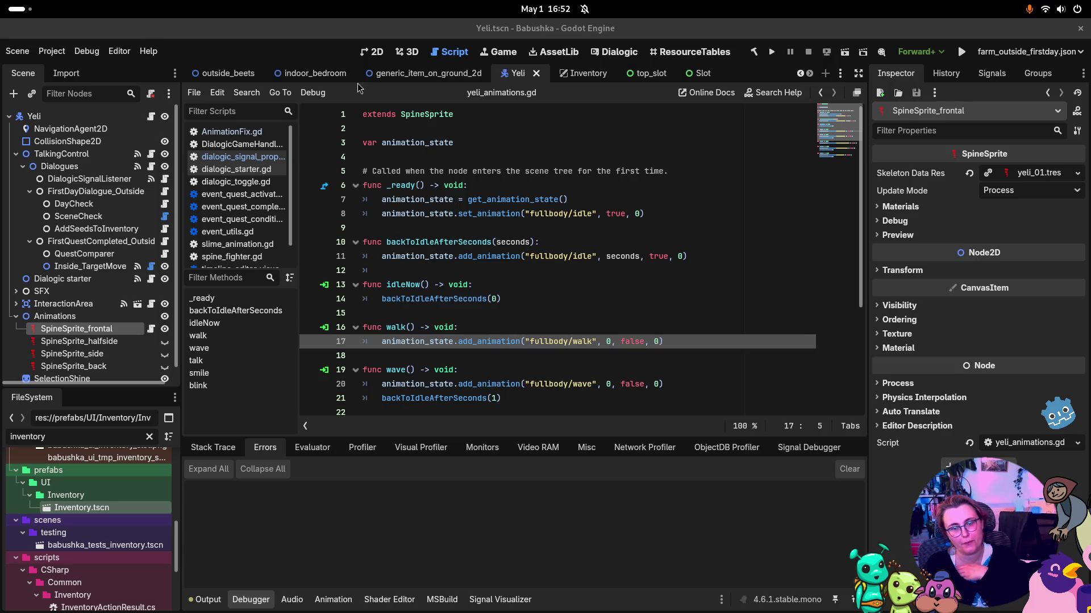
Step: Check SpineSprite_frontal's Preview settings, keeping Default skin and fullbody/idle as the preview animation
click(79, 340)
click(79, 329)
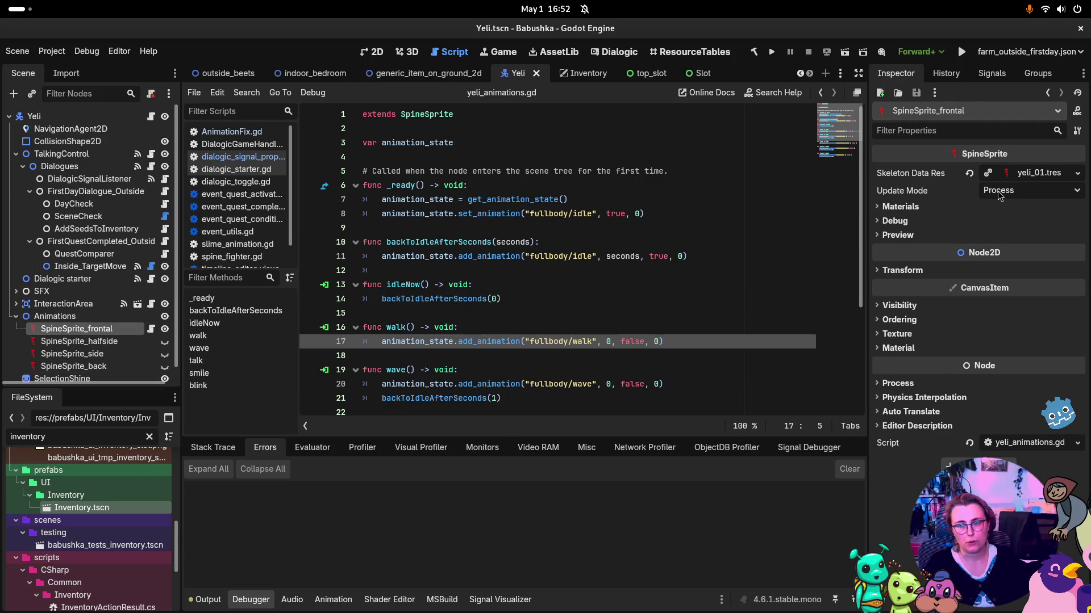
click(897, 236)
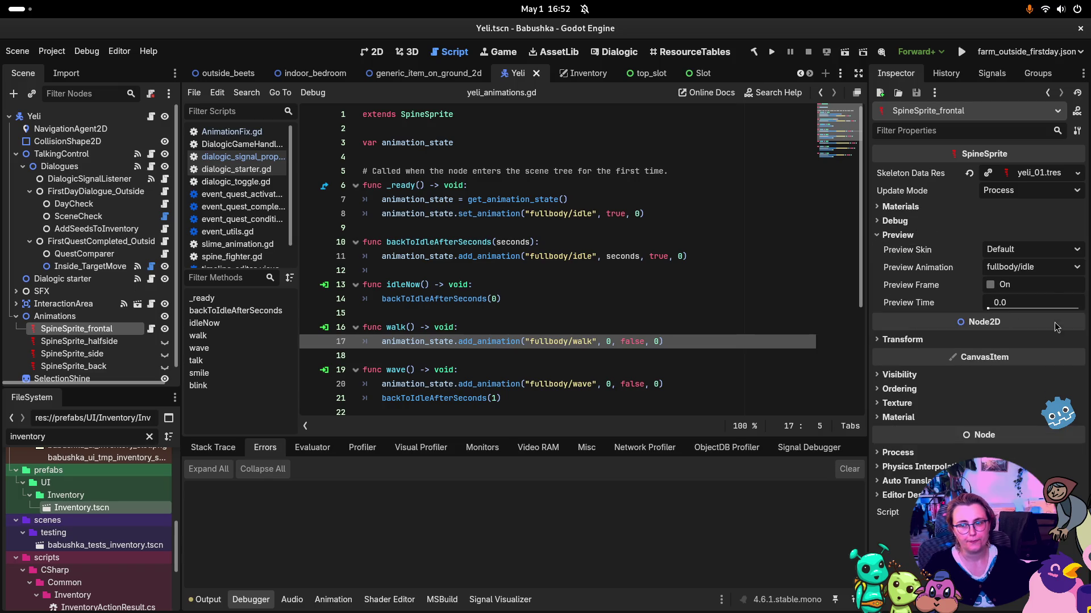
click(1048, 268)
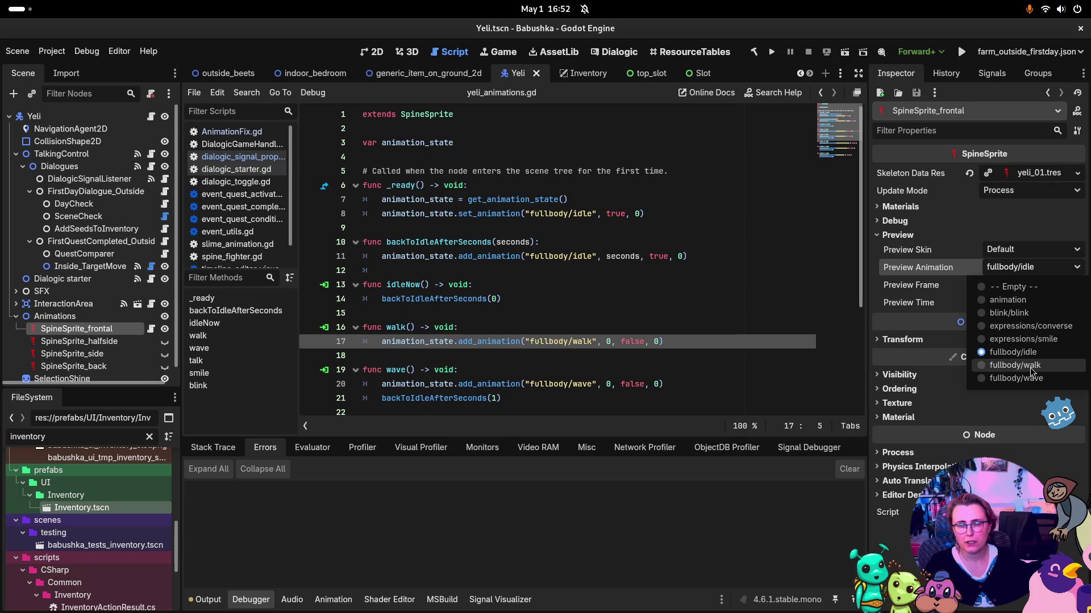
click(650, 326)
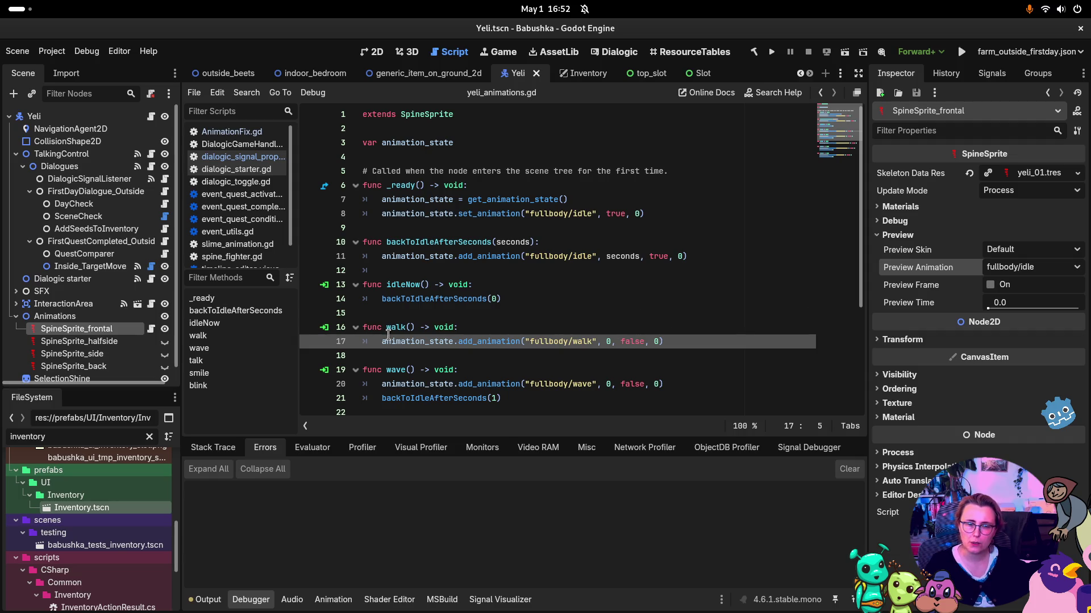
Step: Change the fullbody/walk call's argument from false to true on line 17 and save yeli_animations.gd
click(467, 342)
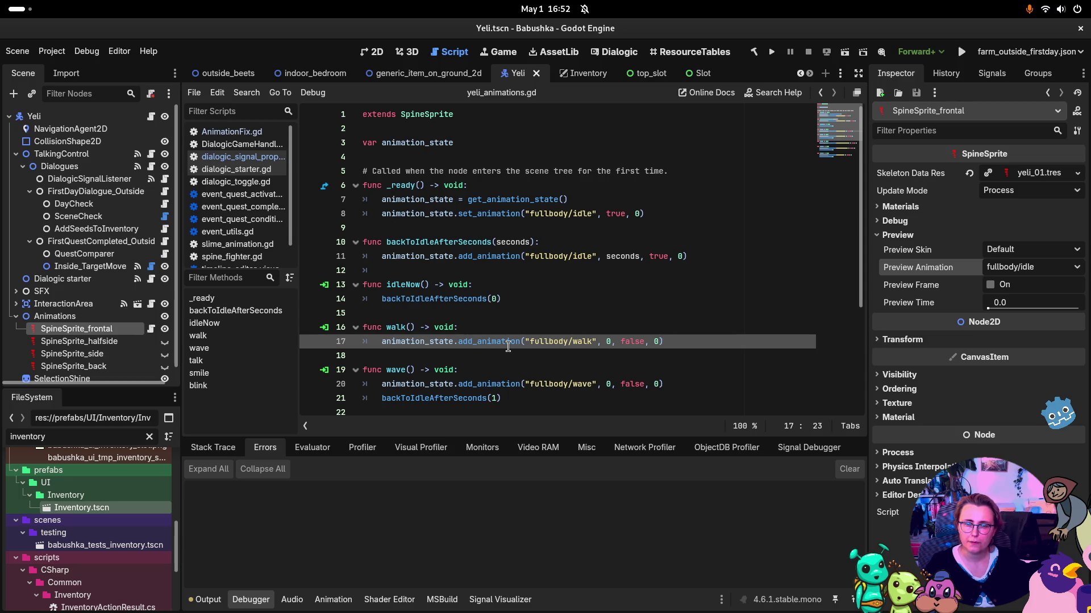
double_click(634, 341)
text(true)
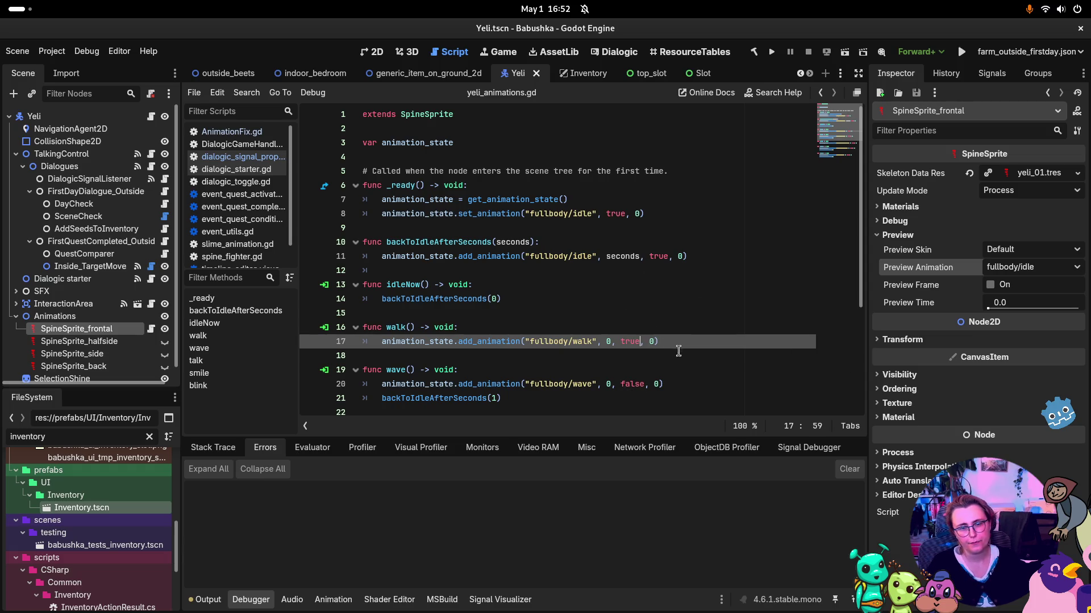
click(678, 351)
key(ctrl+s)
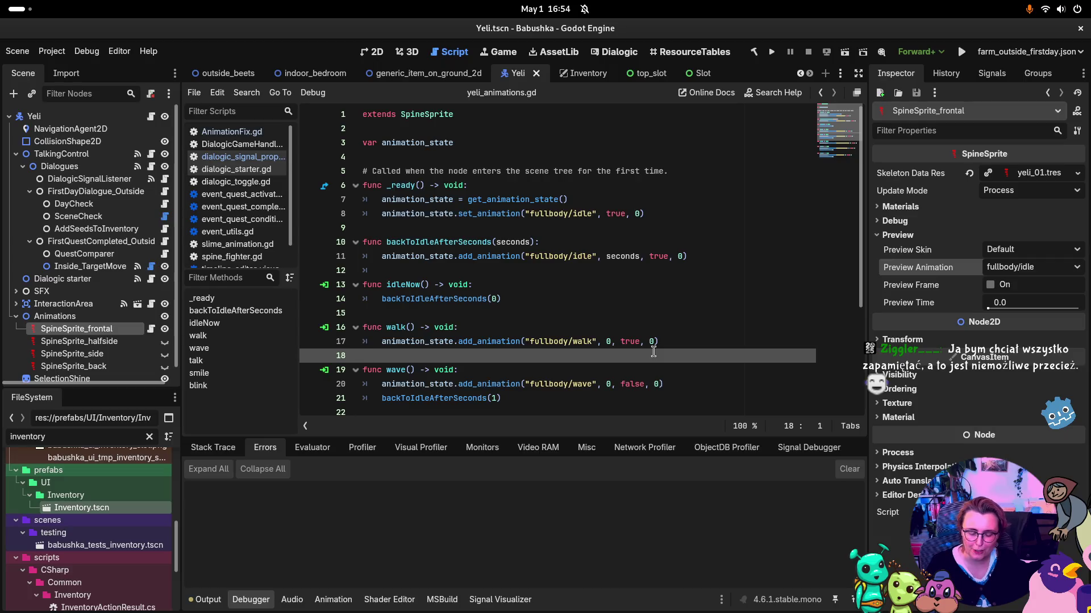
Step: Fold the Animations node so its SpineSprite children are hidden in the Scene dock
key(super)
key(super)
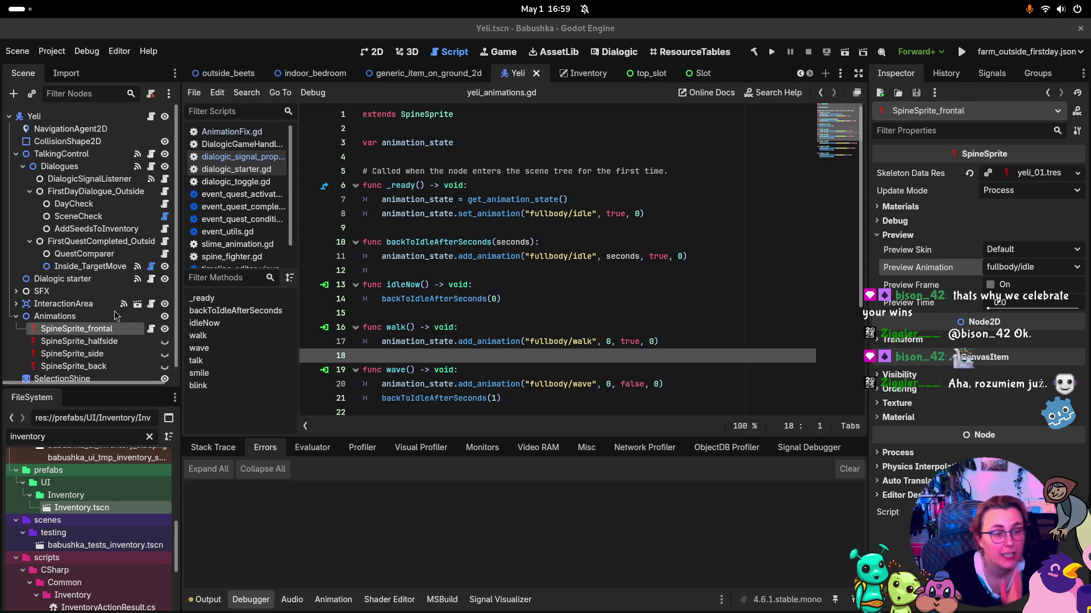
click(19, 319)
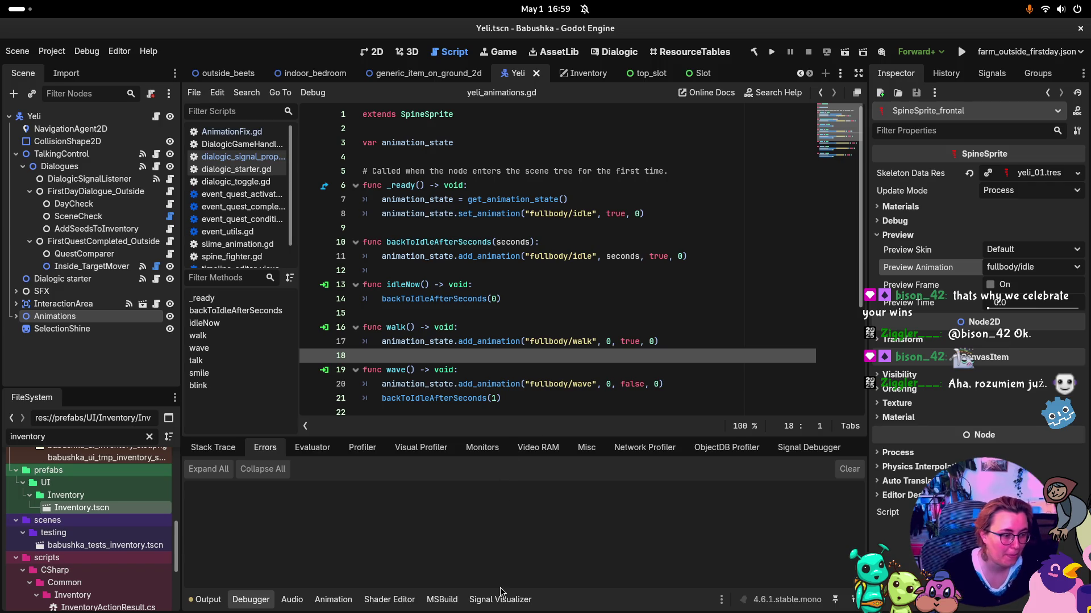
Step: Switch from yeli_animations.gd to the Yeli scene's 2D viewport showing the grandmother
click(374, 52)
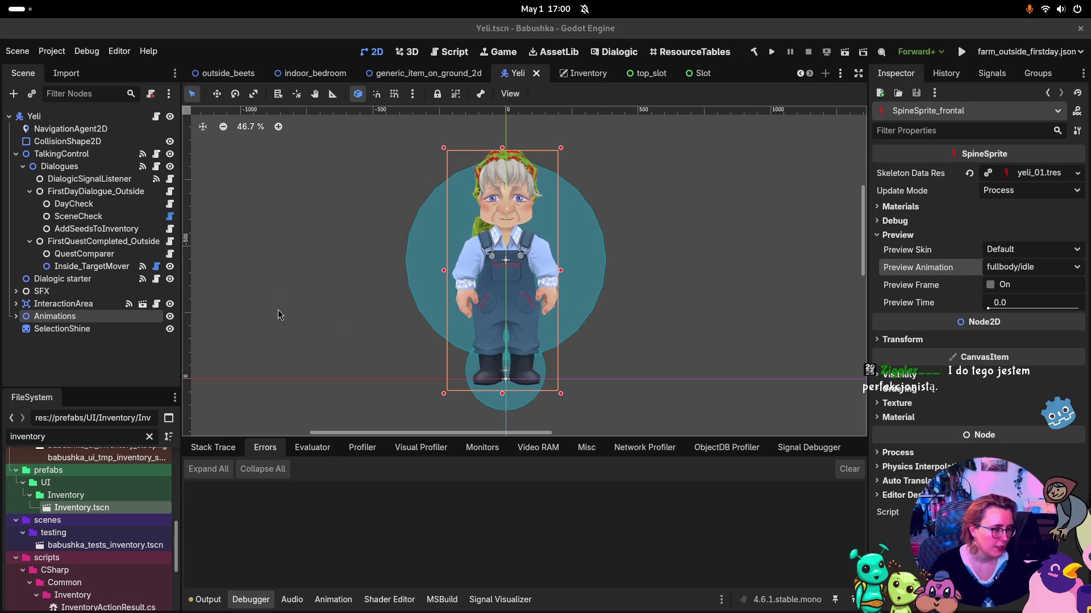
Step: Deselect SpineSprite_frontal so no node is selected and the Inspector is empty
click(683, 319)
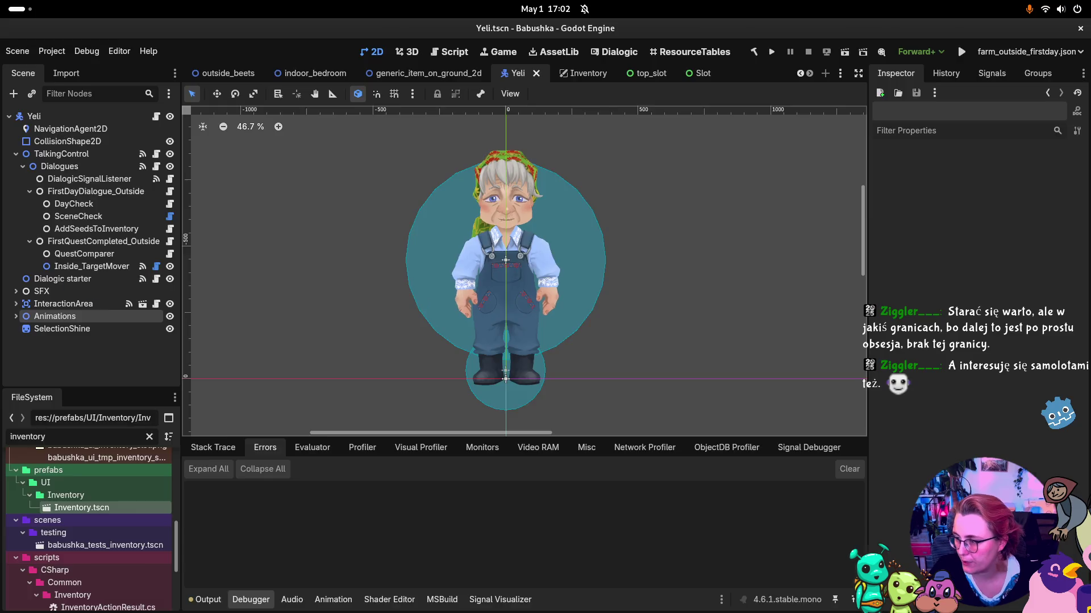
key(super)
key(super)
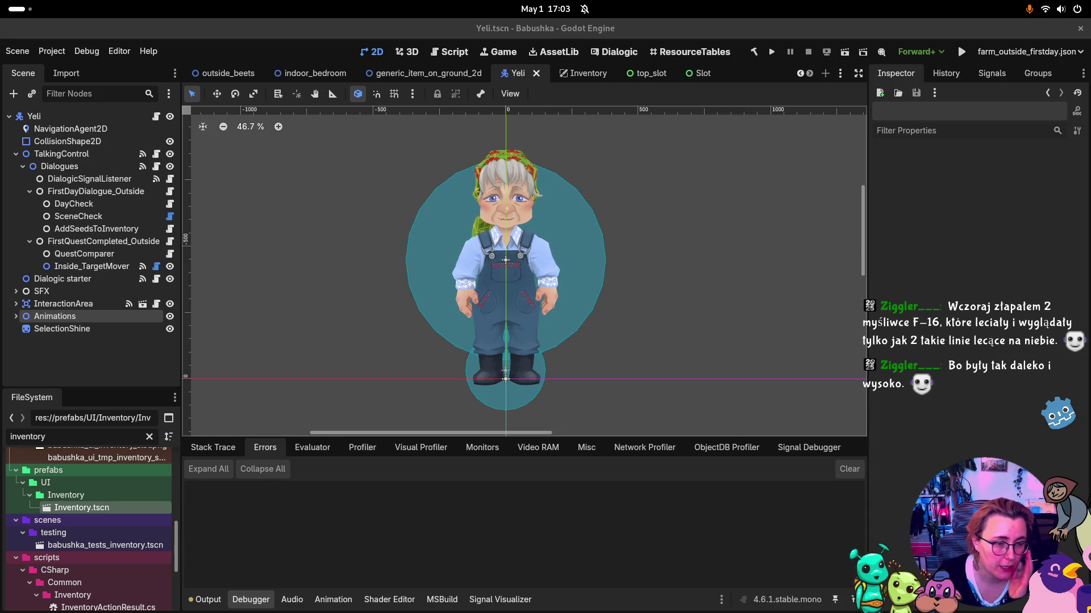
click(22, 166)
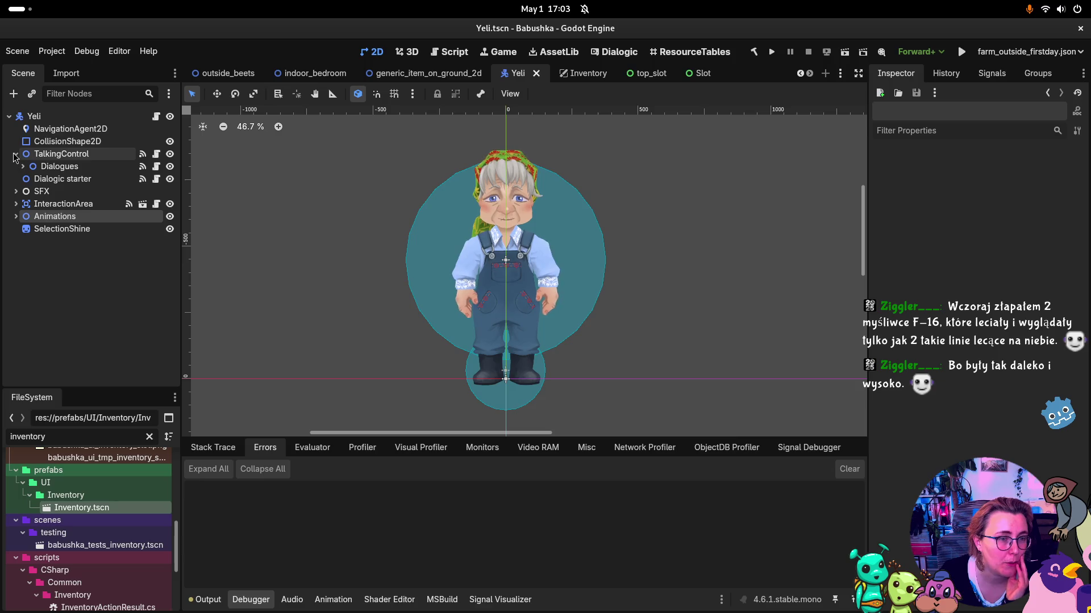
Step: Fold TalkingControl, then inspect Dialogic starter, SelectionShine, Animations and TalkingControl in turn
click(16, 154)
click(26, 165)
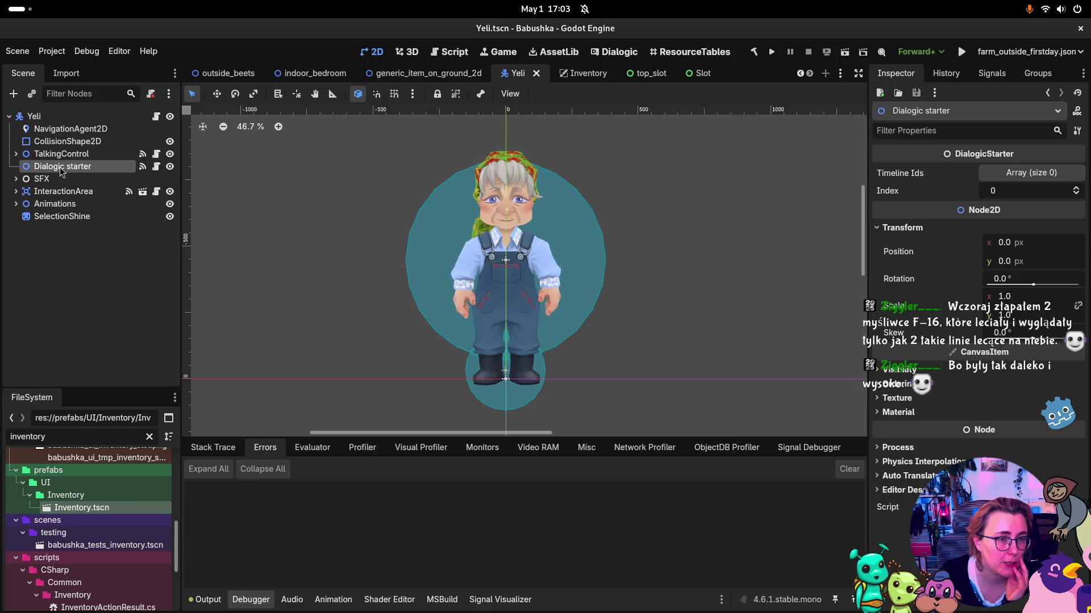
click(63, 216)
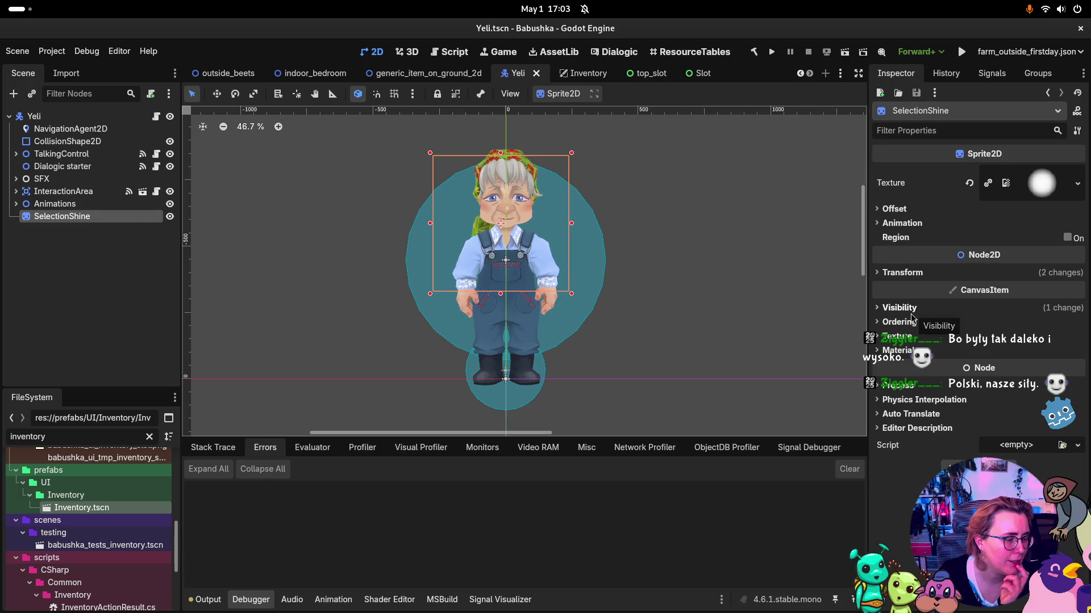
mouse_move(907, 298)
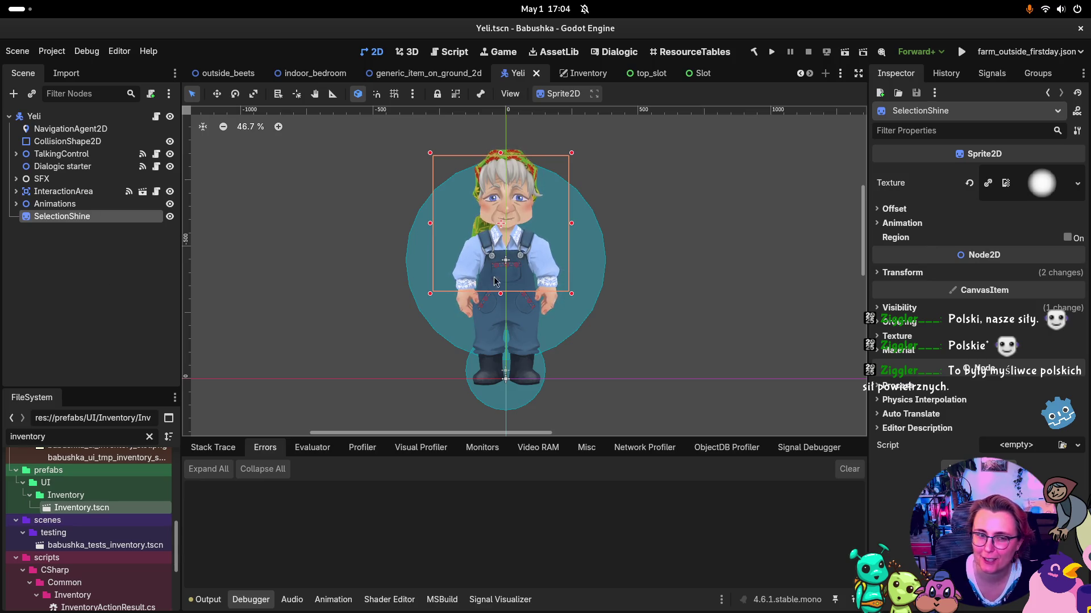
click(52, 204)
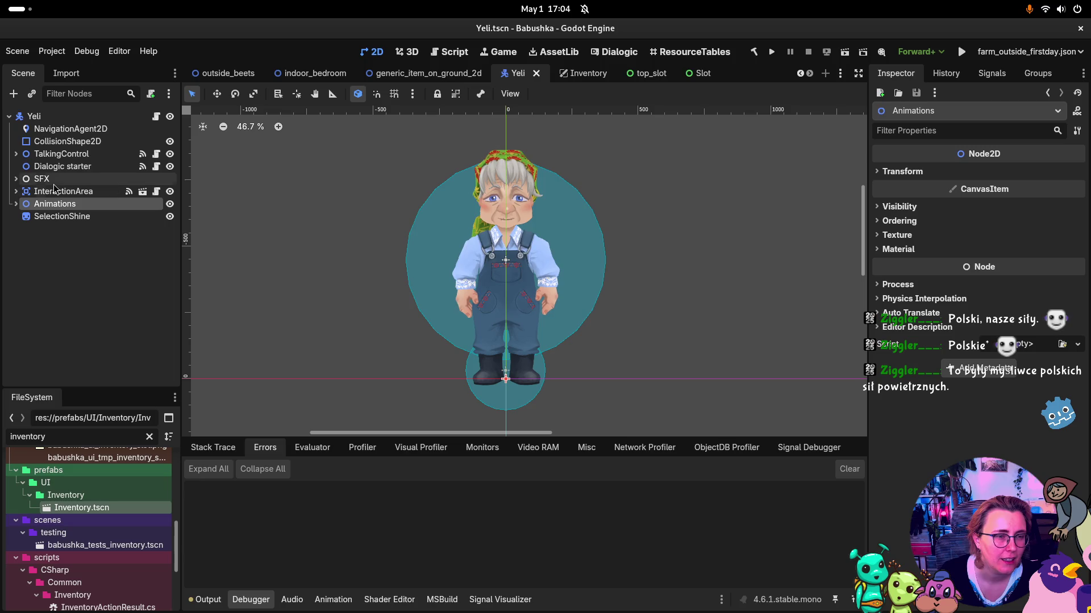
click(65, 154)
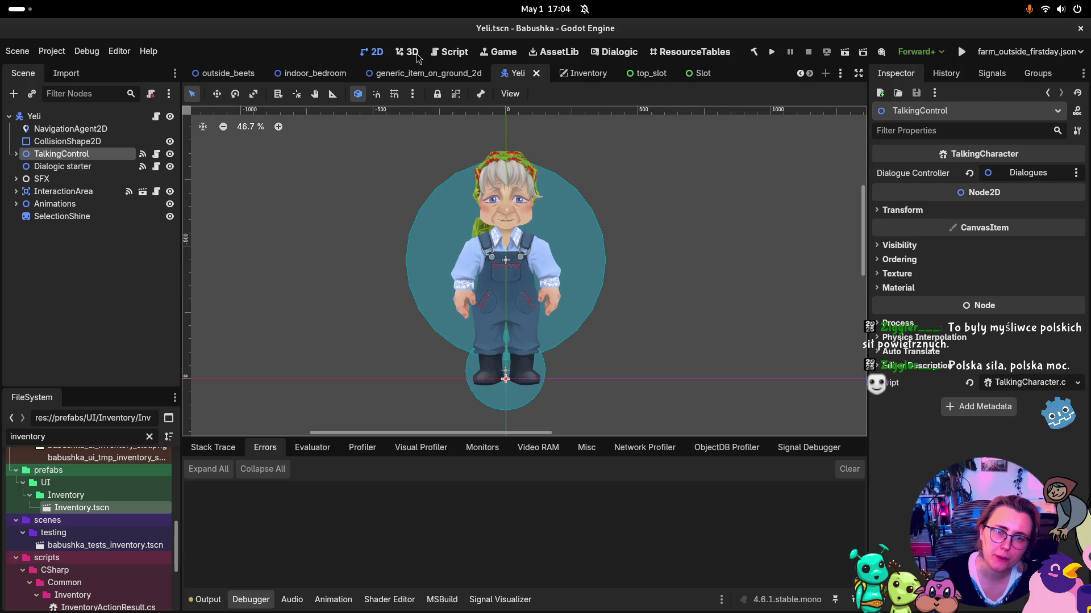
Step: Confirm under Dialogues that FirstQuestCompleted_Outside plays yeli_day_1_intro_2, then go to the Dialogic editor
click(15, 154)
click(25, 168)
click(23, 167)
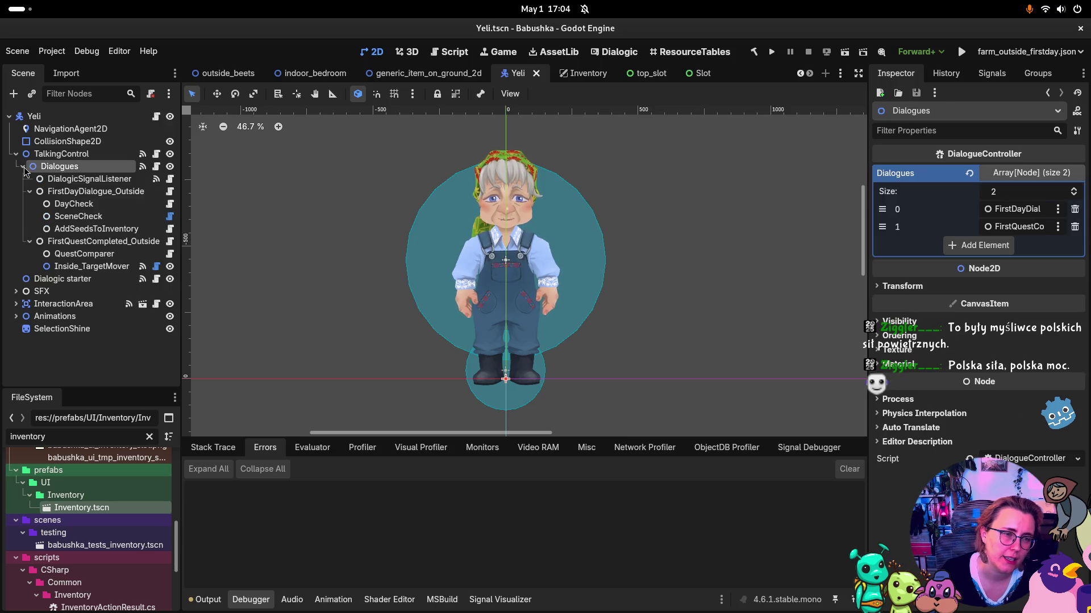
click(38, 192)
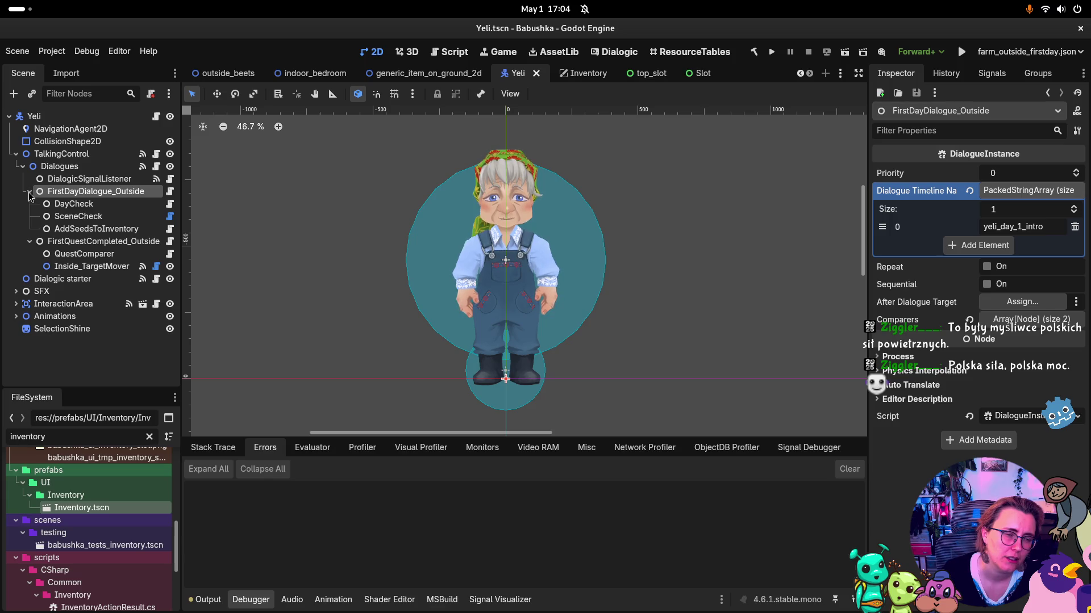
click(29, 192)
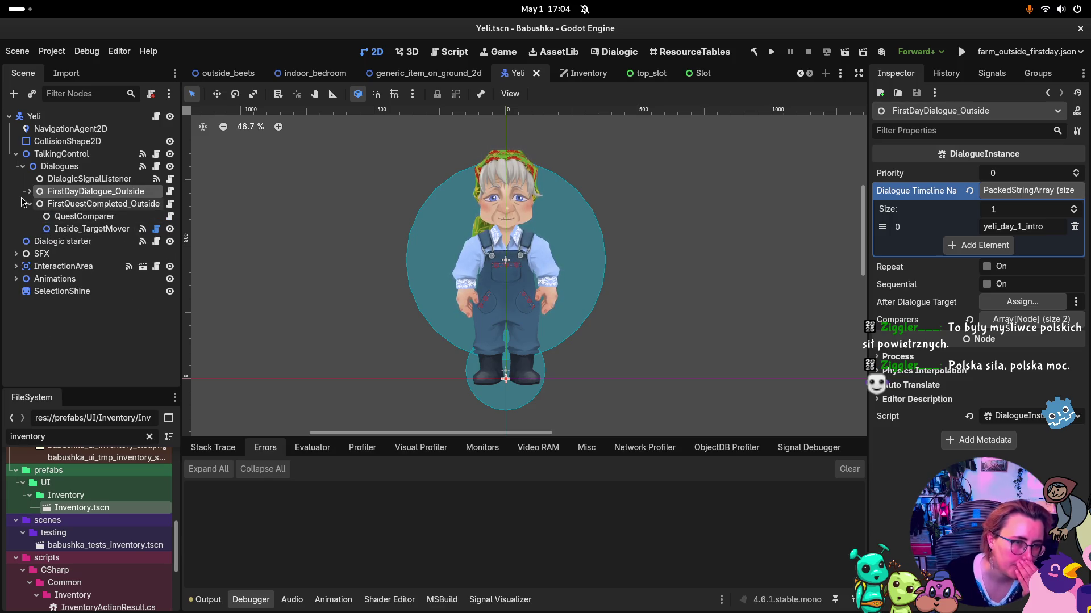
click(34, 204)
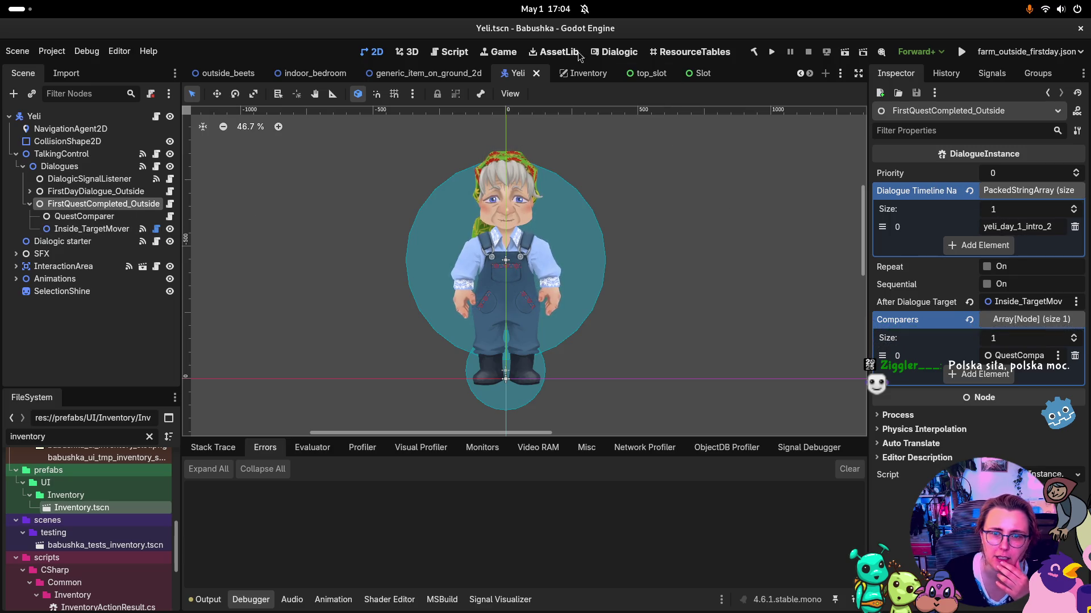
click(1021, 227)
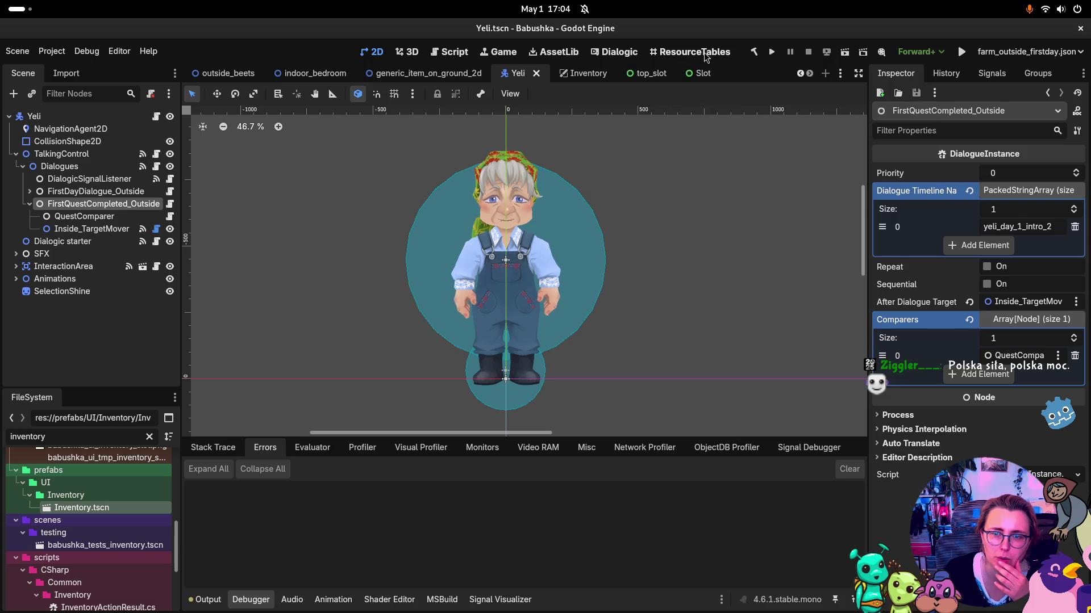
click(599, 54)
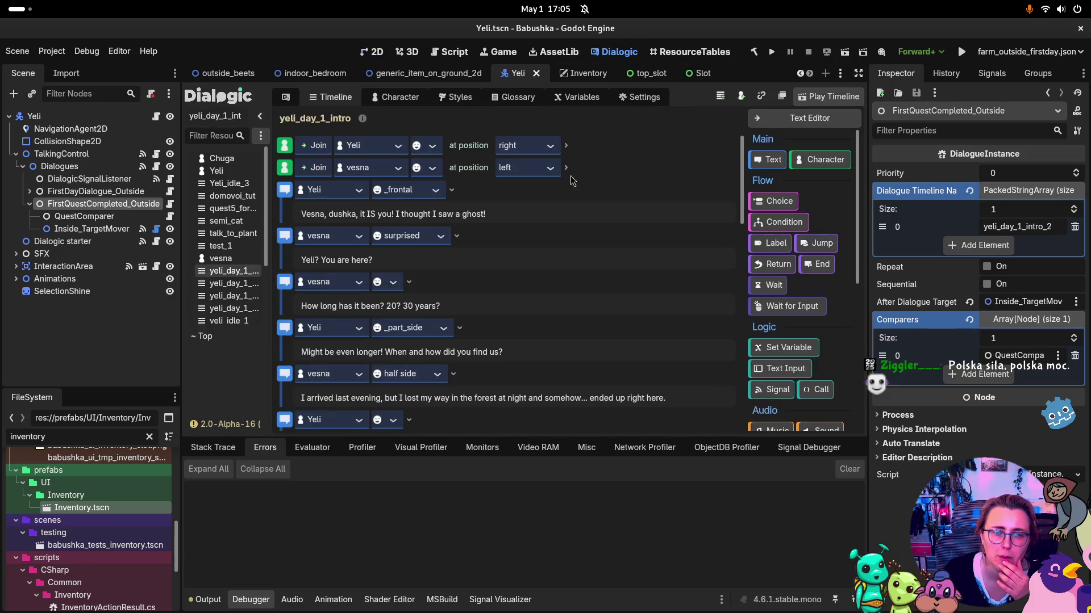
Step: Open the yeli_day_1_intro_2 timeline, widening the resource list, and scroll through its events
click(230, 283)
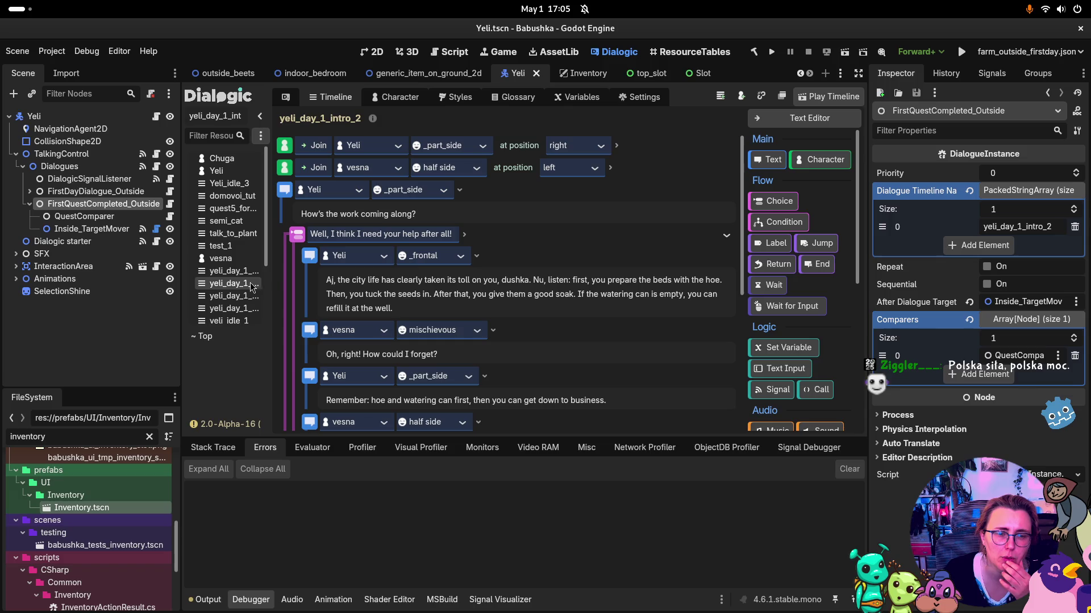
drag(269, 284, 330, 286)
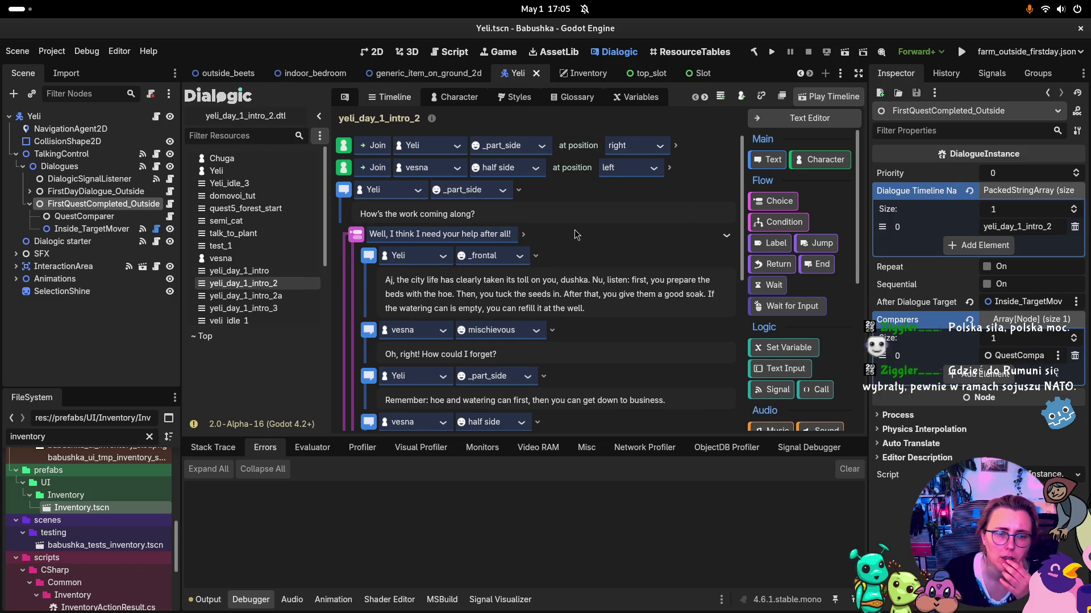
scroll(581, 225, down, 5)
scroll(644, 237, up, 5)
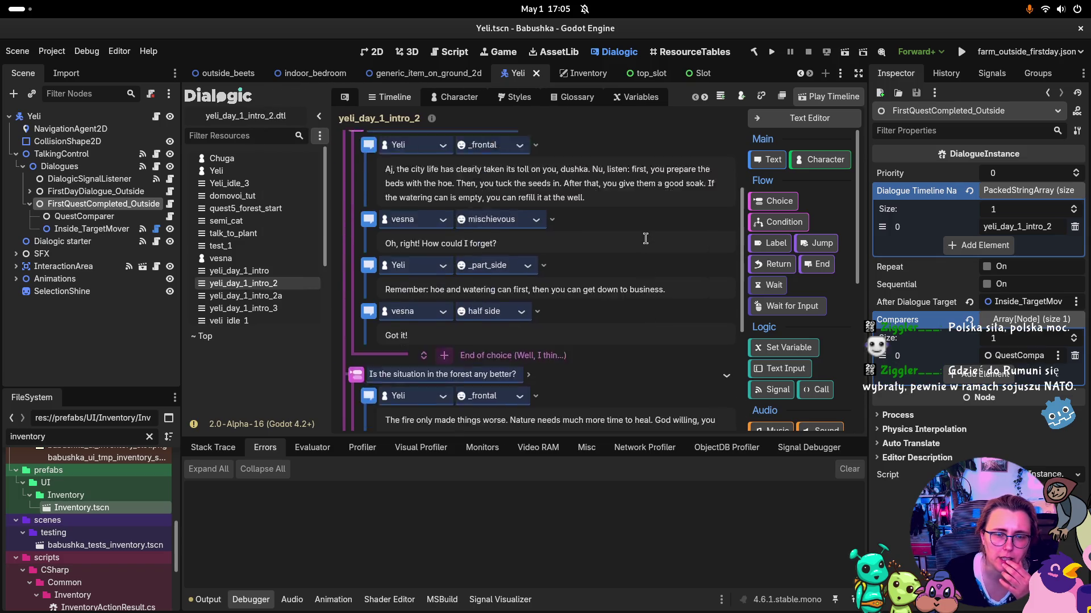
scroll(645, 237, up, 1)
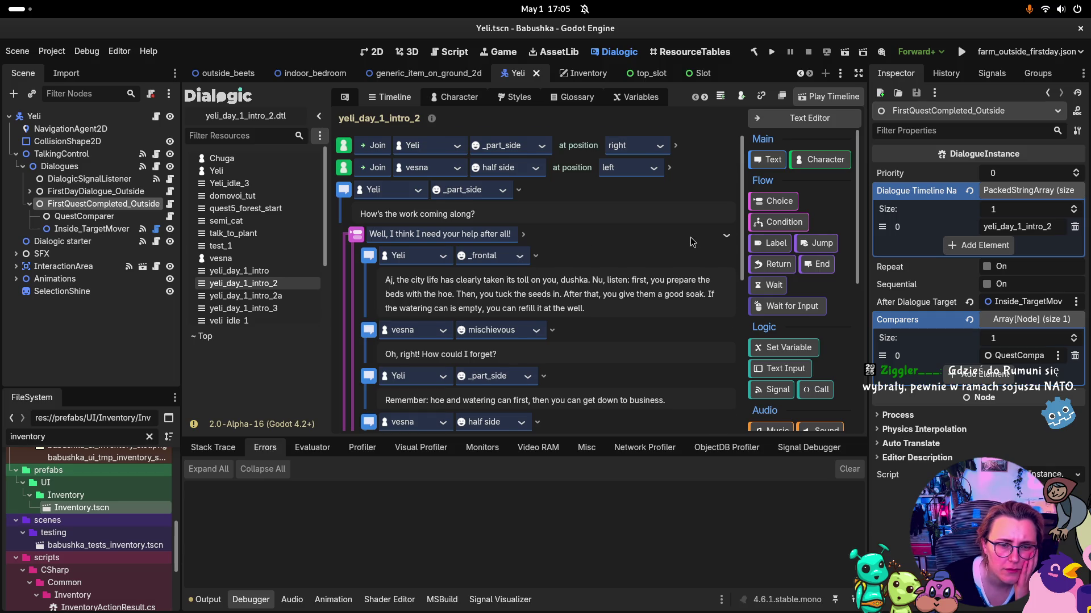
scroll(692, 242, down, 1)
scroll(692, 242, down, 3)
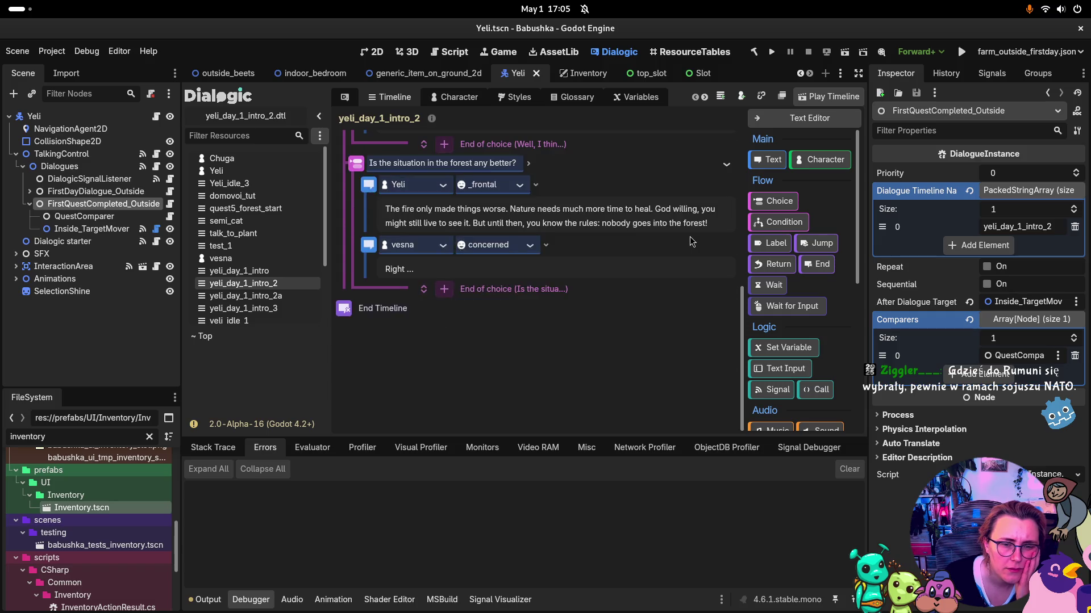
scroll(691, 242, up, 7)
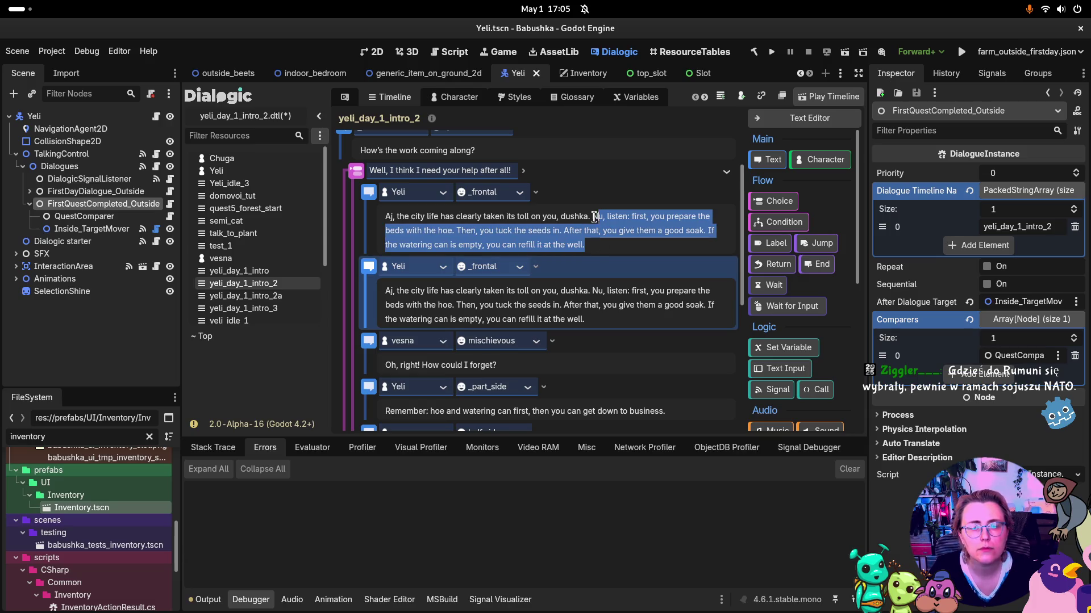
Step: Trim the Yeli speech copies: cut text after 'dushka', the opening sentence, and sentences after 'Nu, listen'
key(BackSpace)
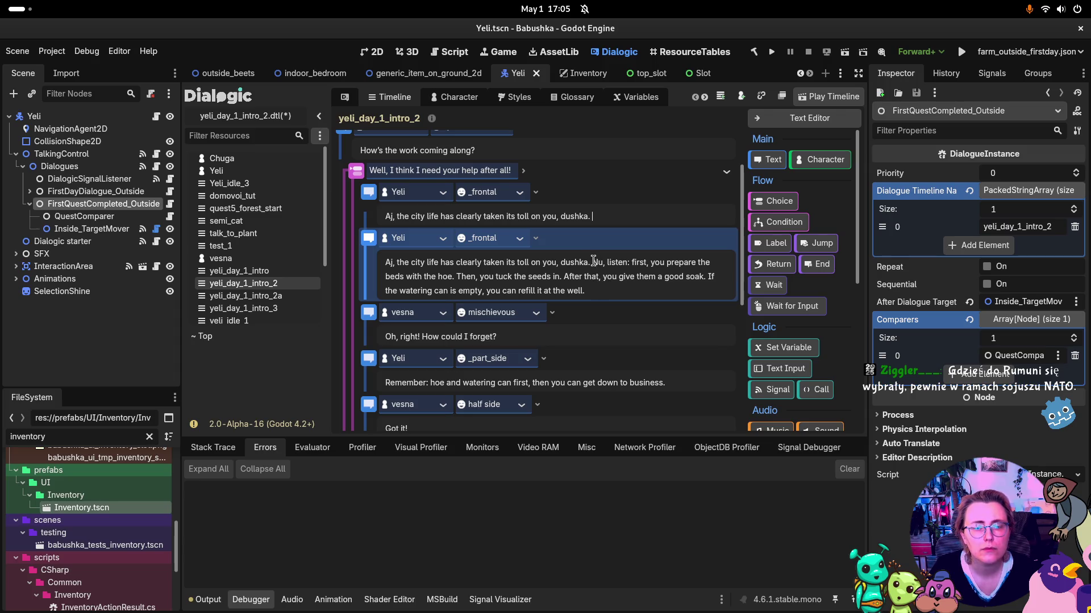
key(BackSpace)
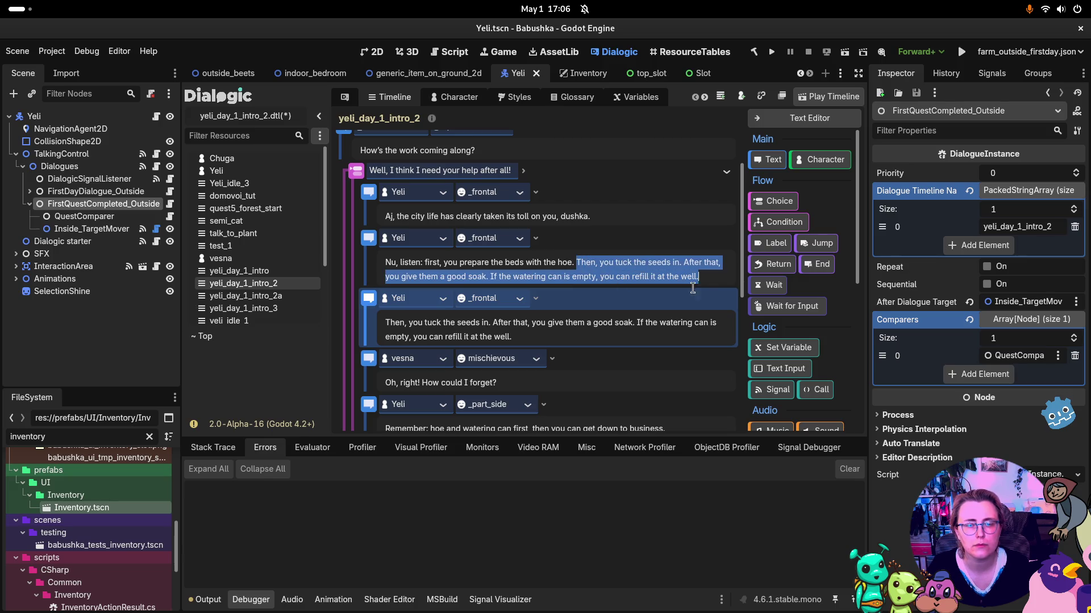
key(BackSpace)
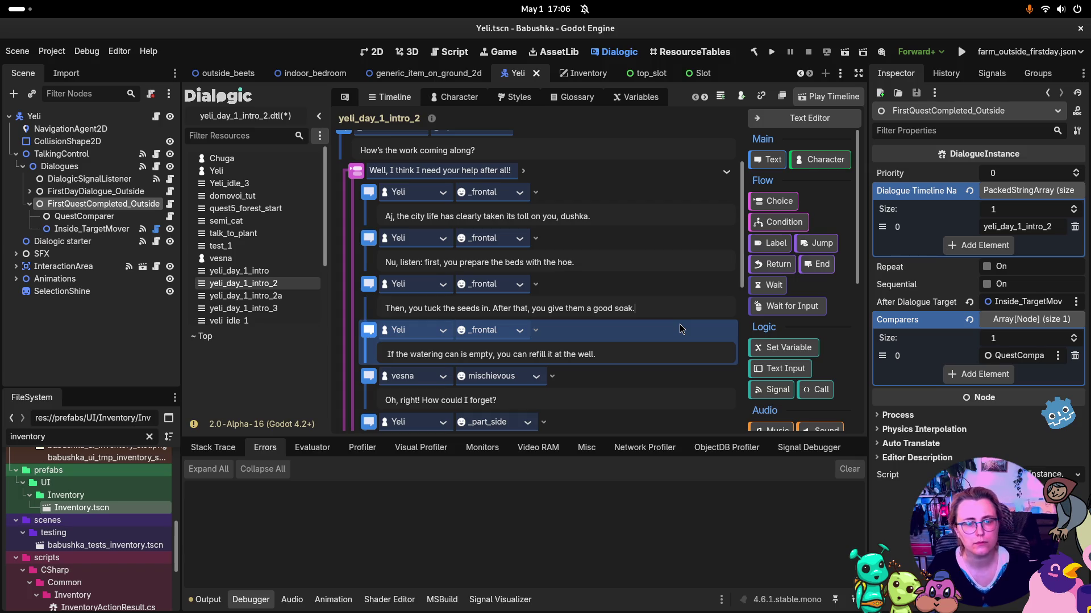
scroll(568, 323, down, 3)
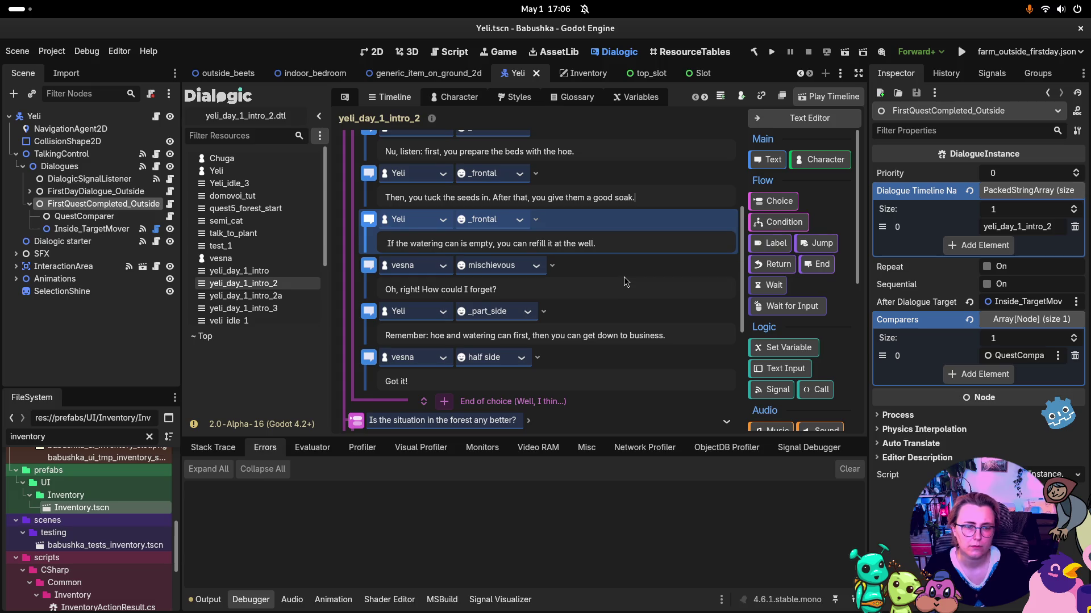
scroll(625, 282, down, 6)
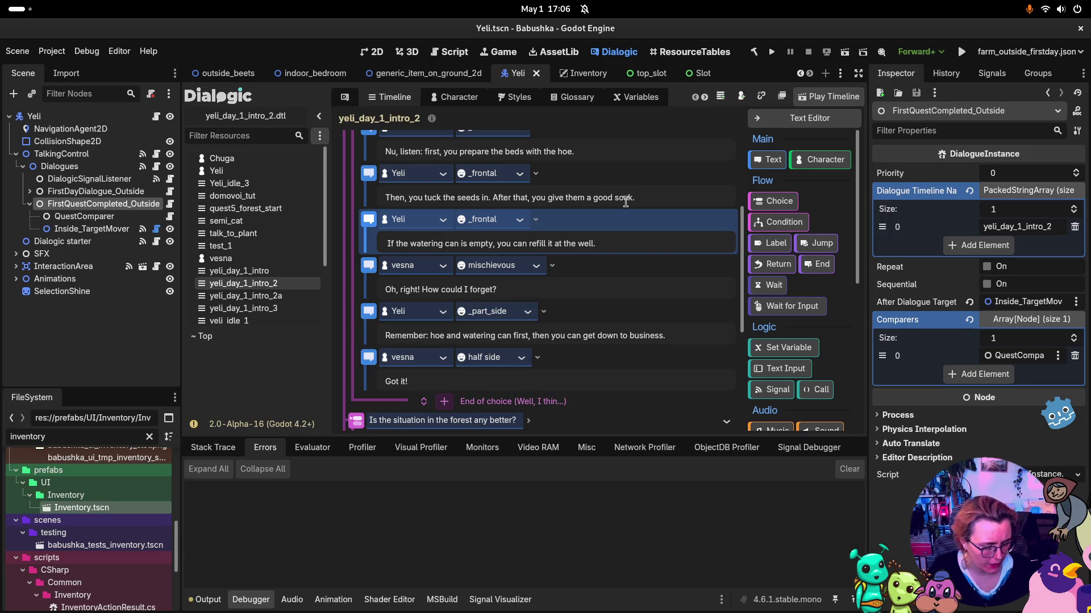
key(super)
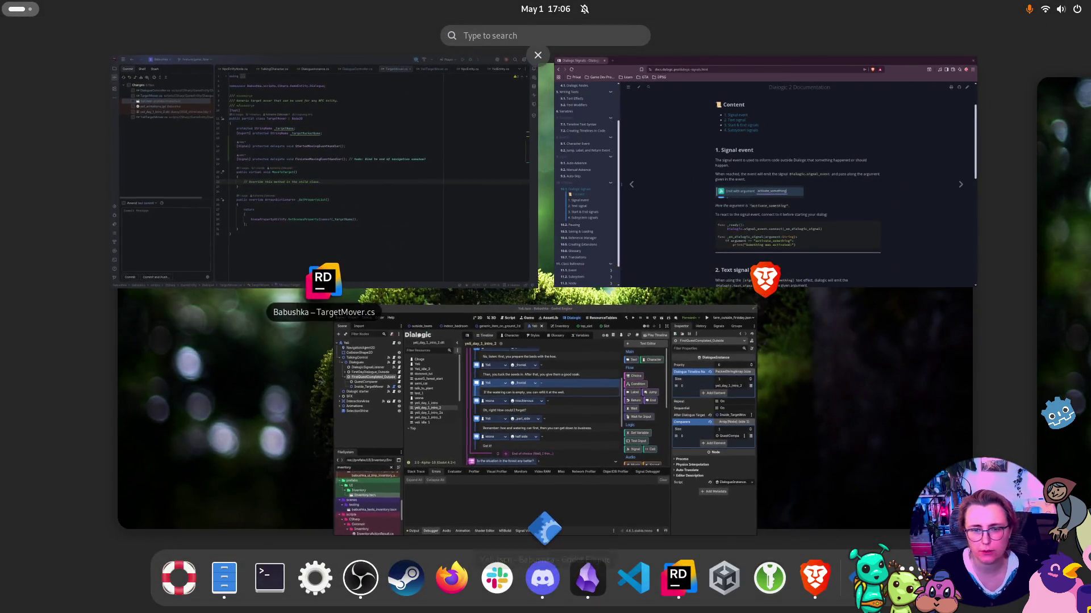
key(super)
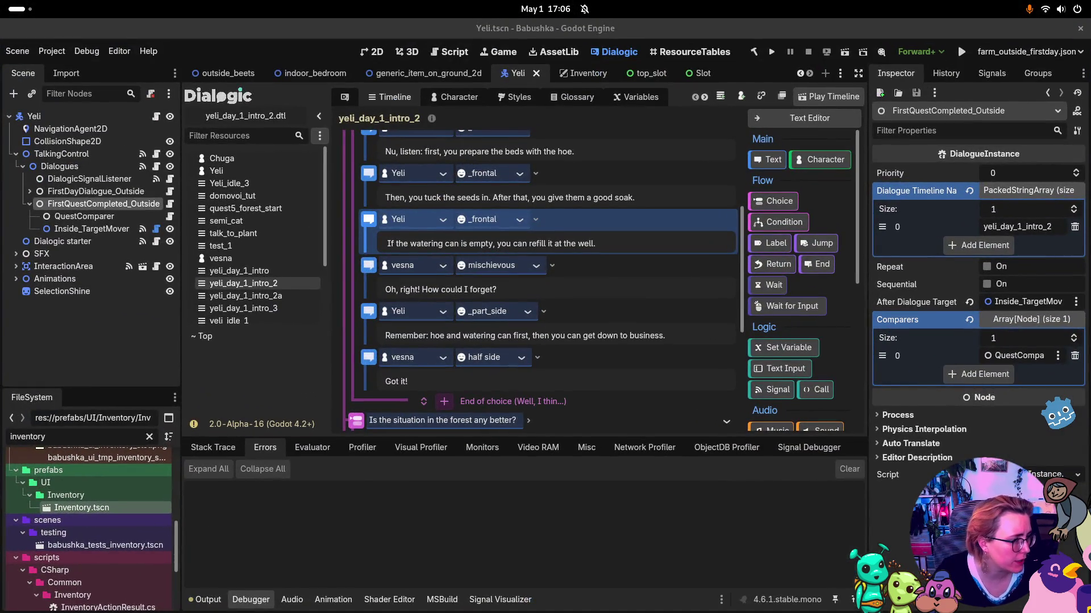
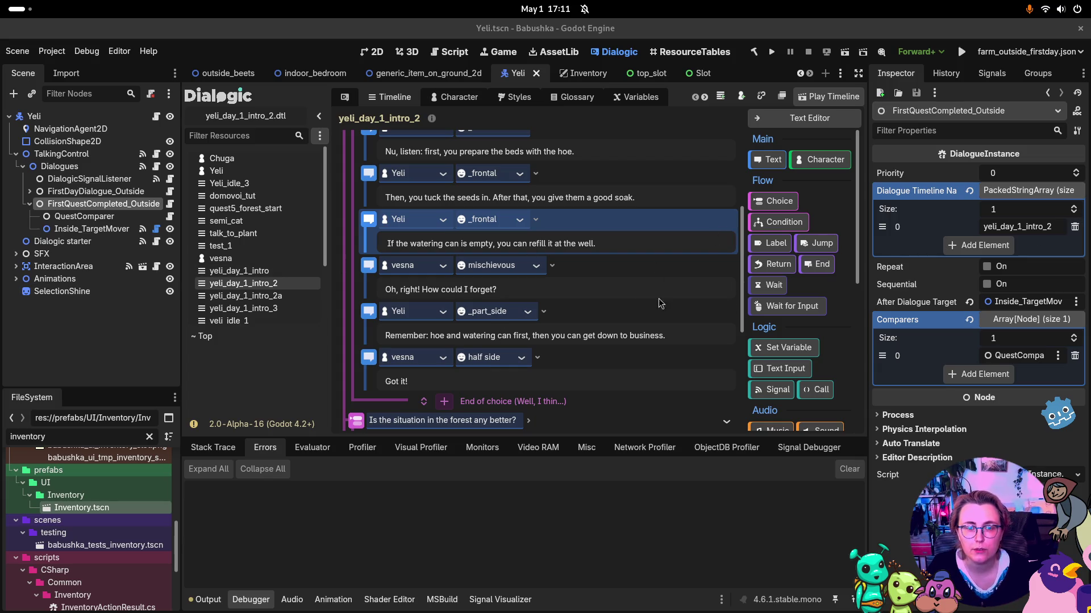
Step: Back in Godot, open the yeli_day_1_intro timeline and scroll to its Questline_1_Meet_Yeli activation
key(super)
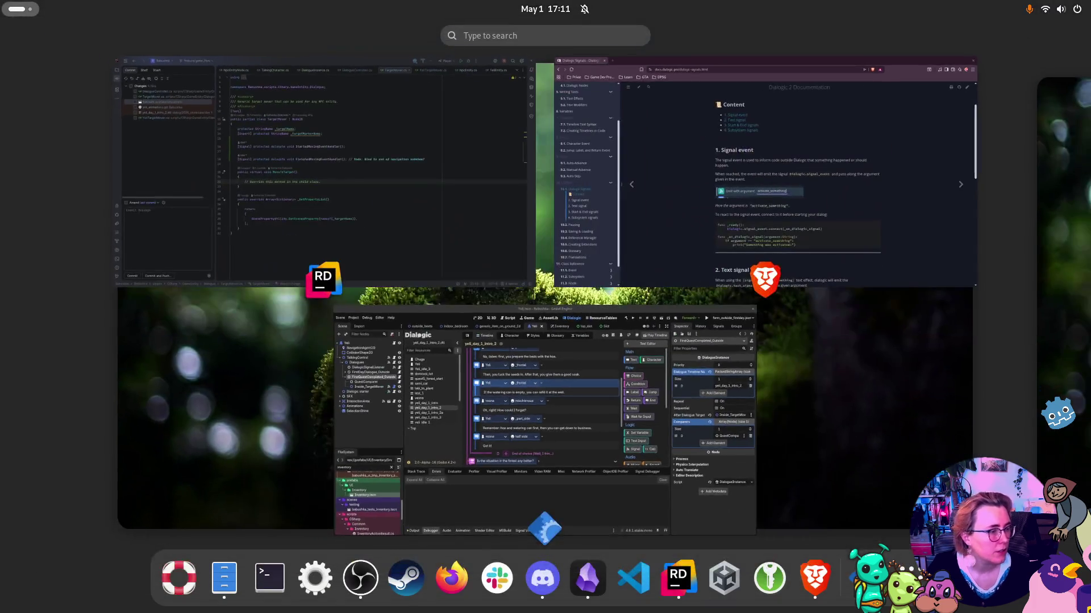
click(542, 431)
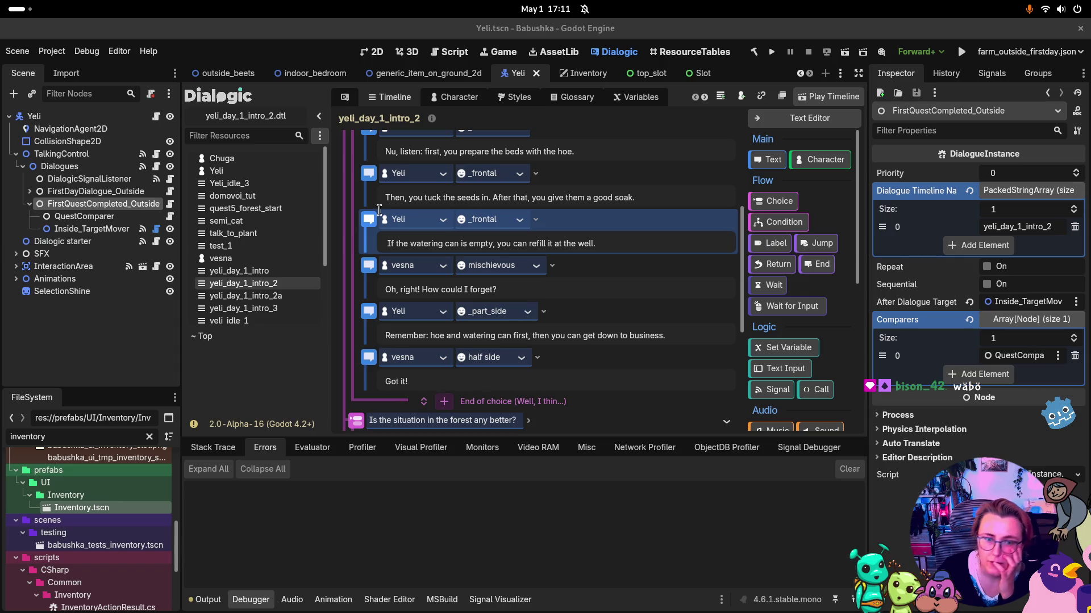
click(250, 271)
scroll(515, 270, down, 10)
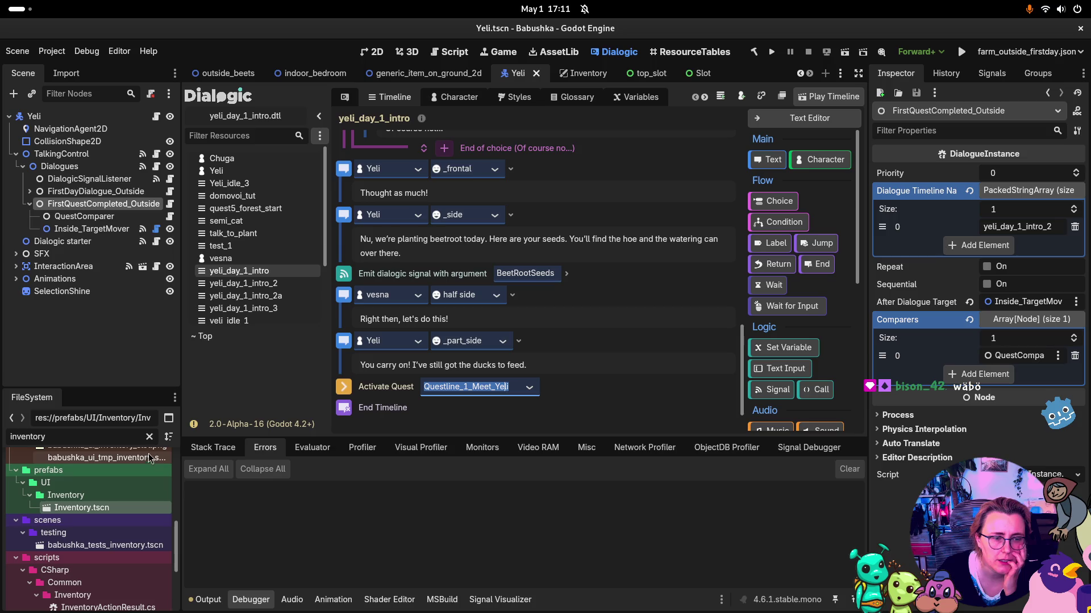
Step: Filter FileSystem for 'Questline' and inspect Questline_1_Meet_Yeli.tres, expanding its PLANT_BEETS step
double_click(38, 436)
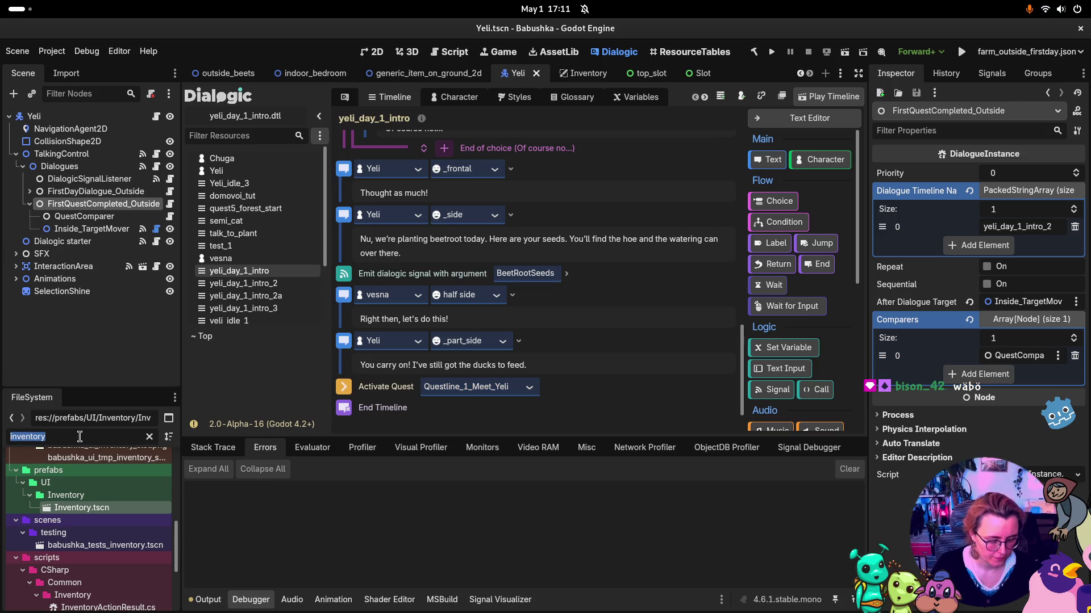
text(Questline)
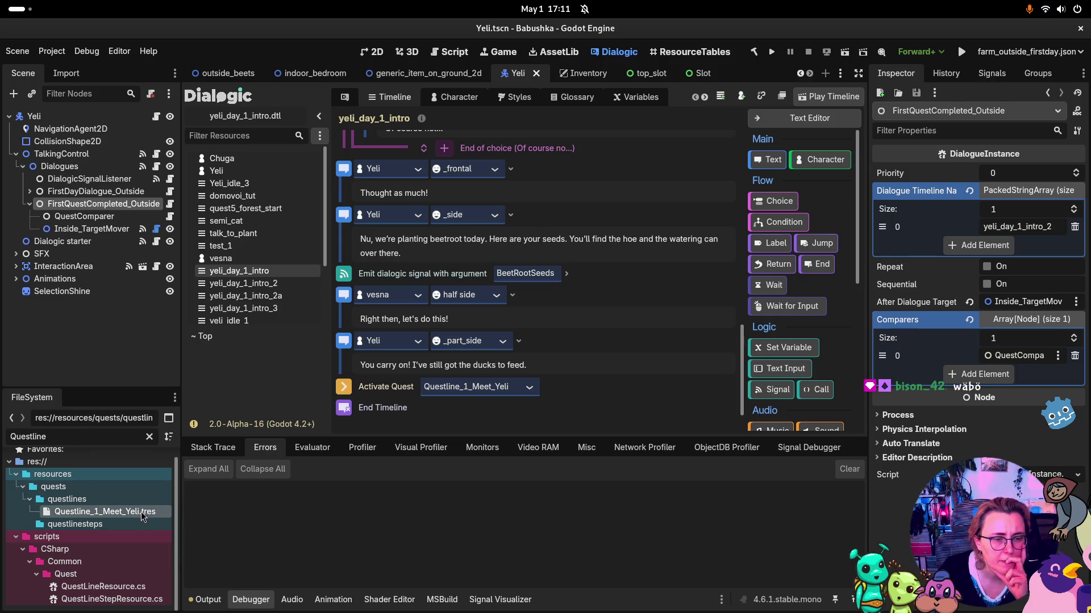
click(105, 512)
click(1024, 244)
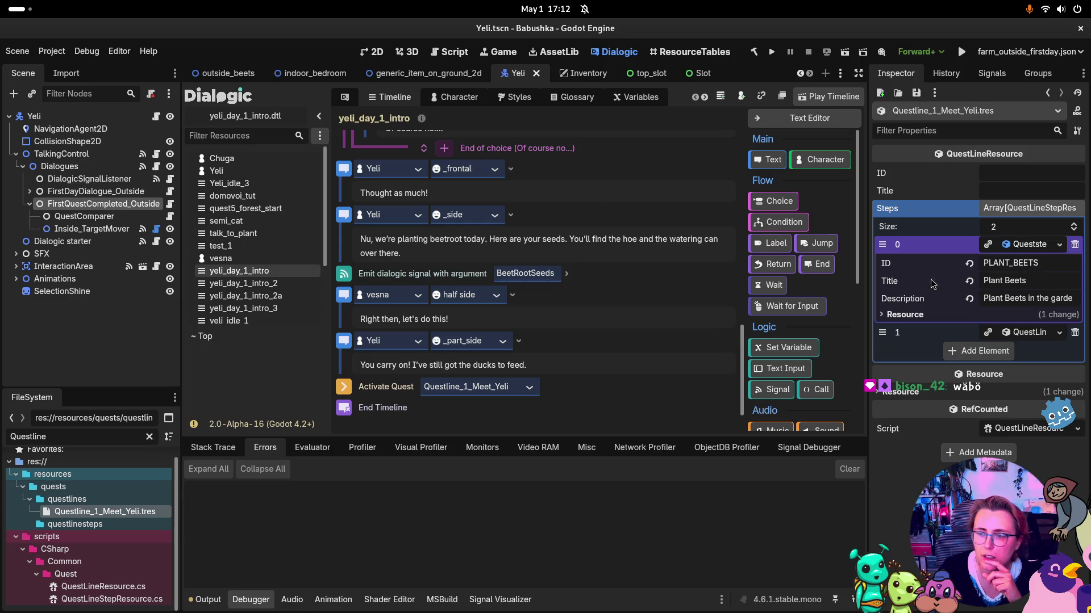
click(1019, 336)
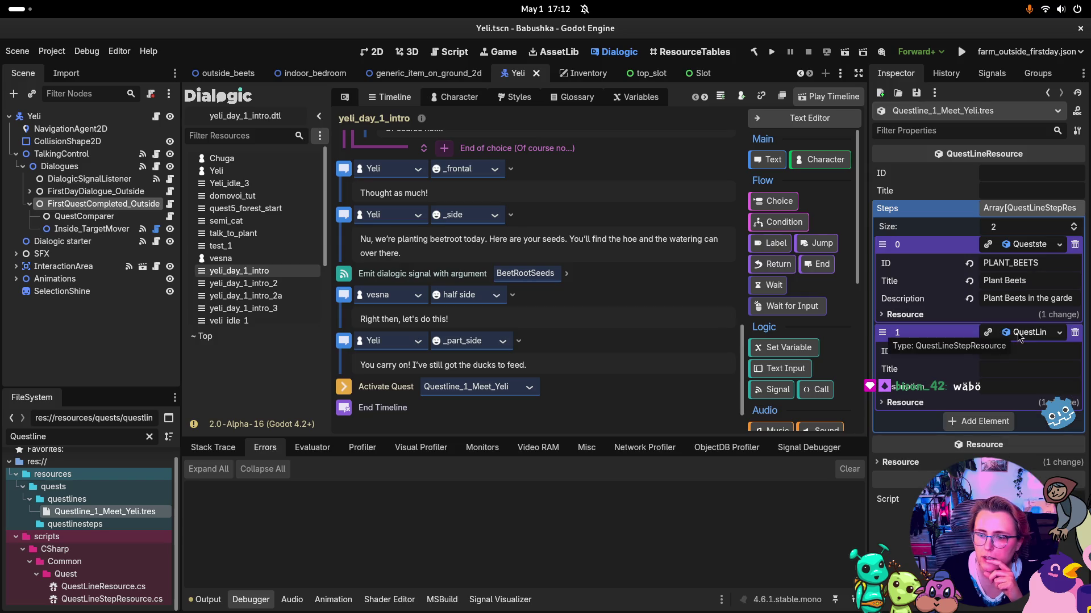
click(1020, 335)
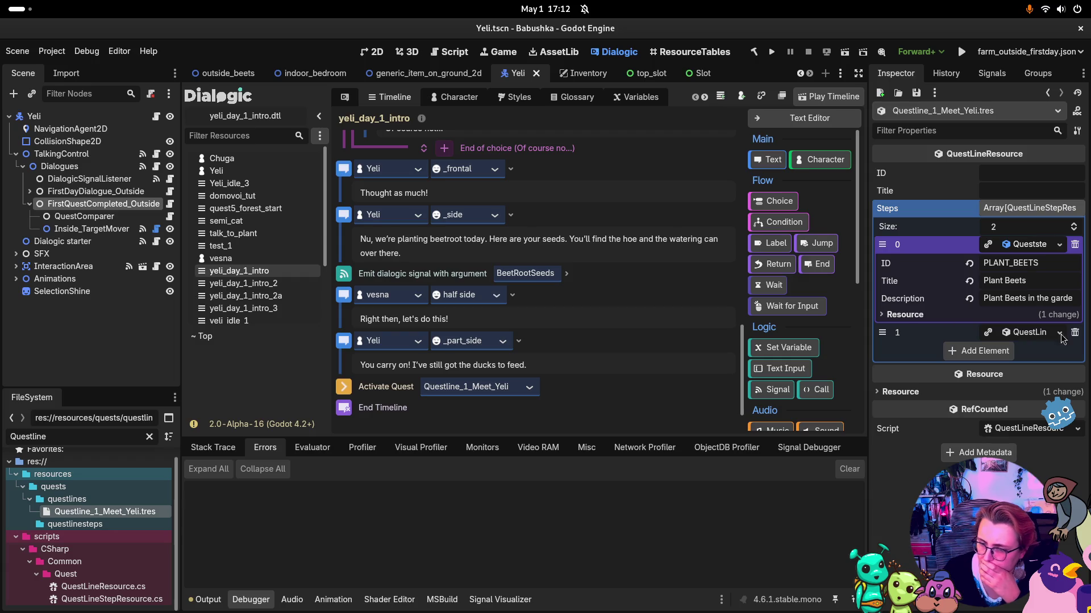
scroll(581, 250, up, 10)
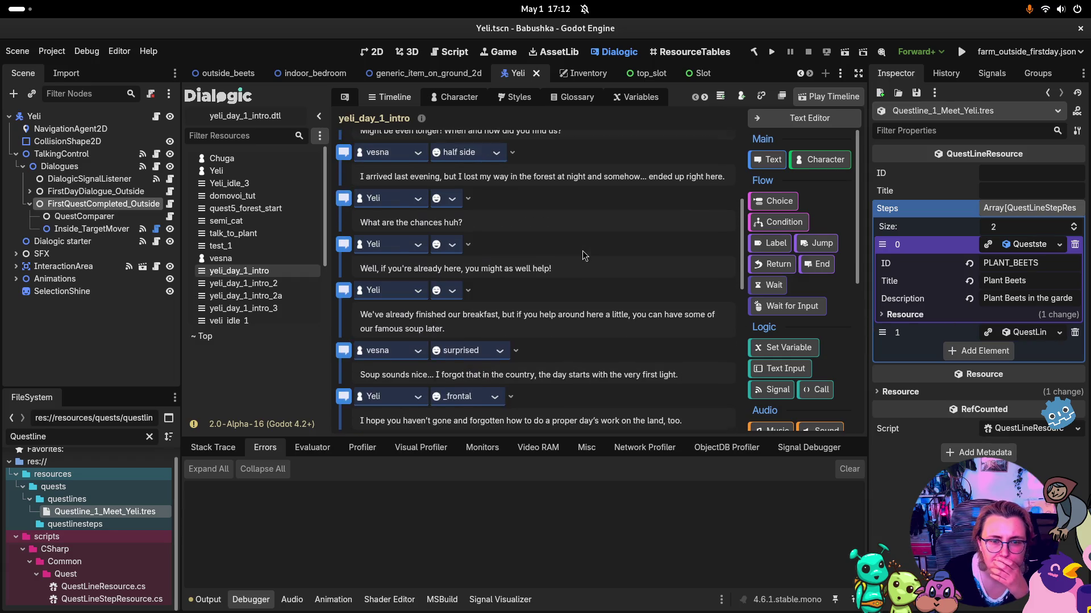
Step: Open yeli_day_1_intro_2, scroll to the end and place the caret in Yeli's forest-fire line
click(273, 284)
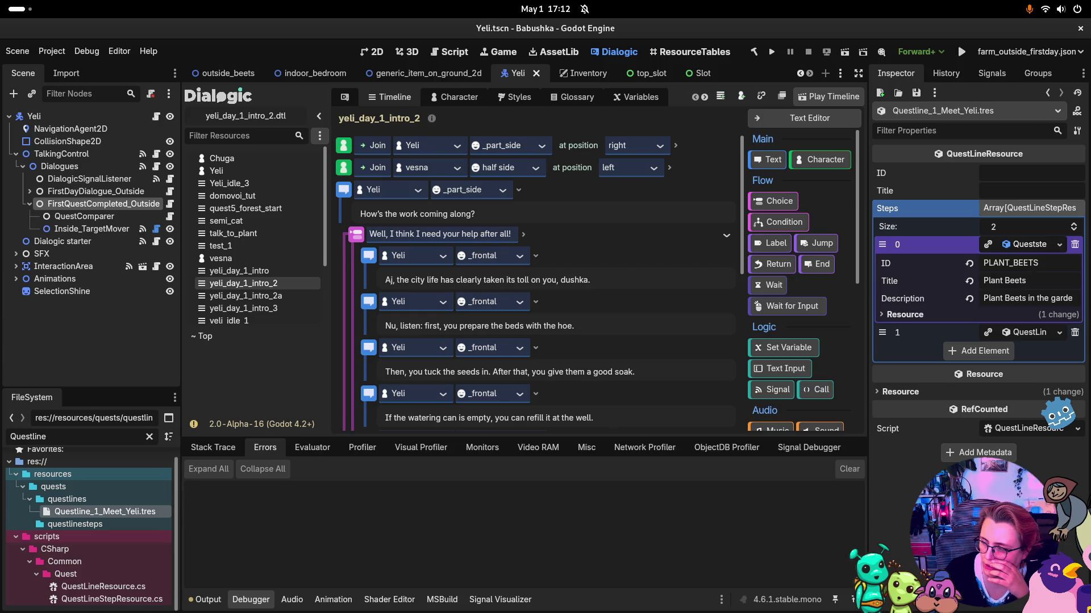
scroll(594, 286, down, 5)
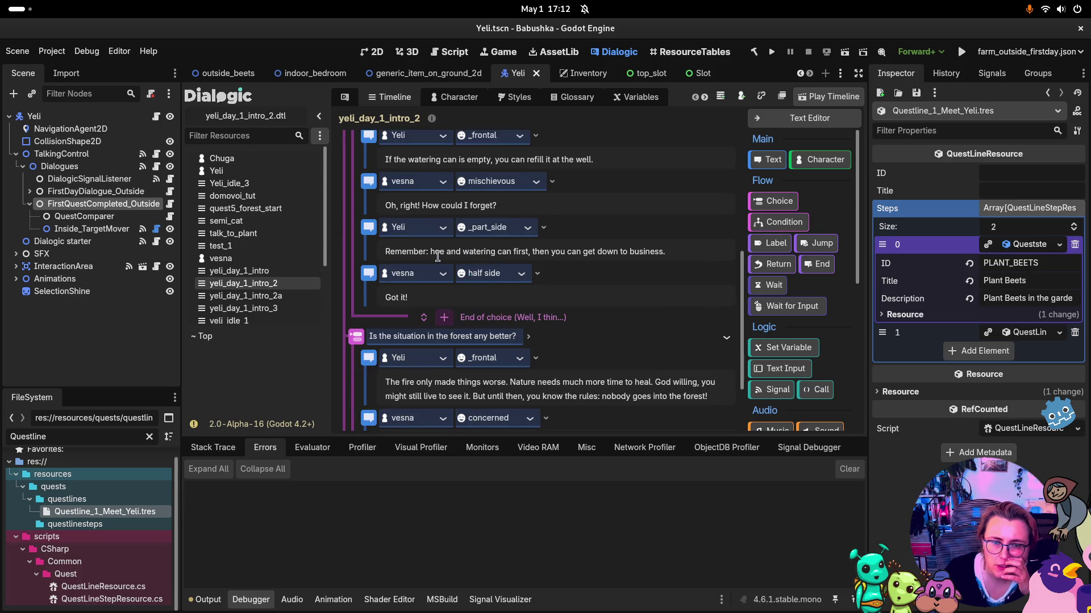
scroll(592, 287, down, 2)
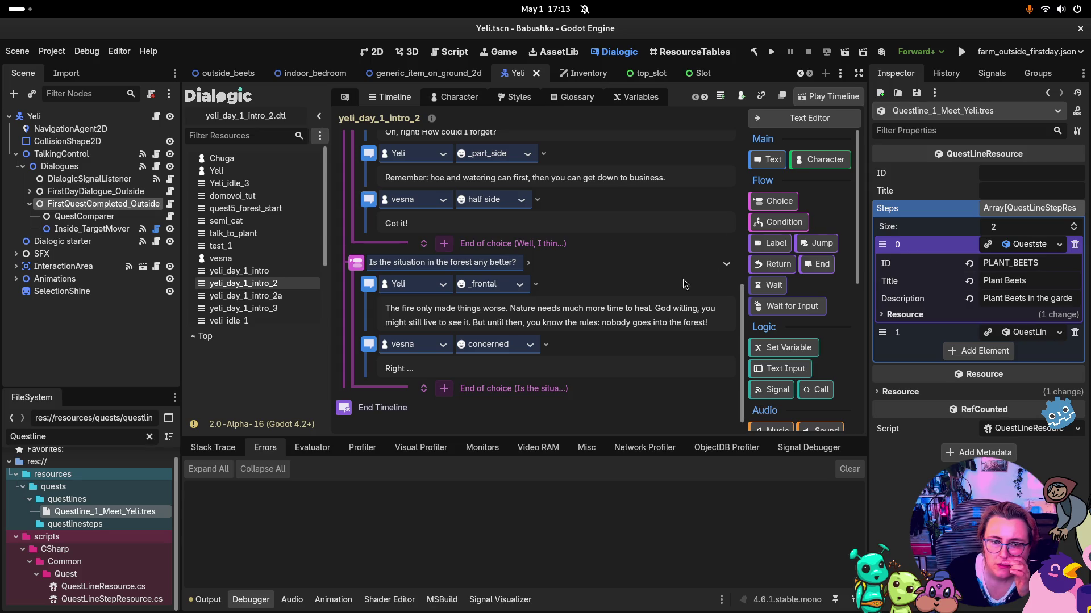
click(447, 312)
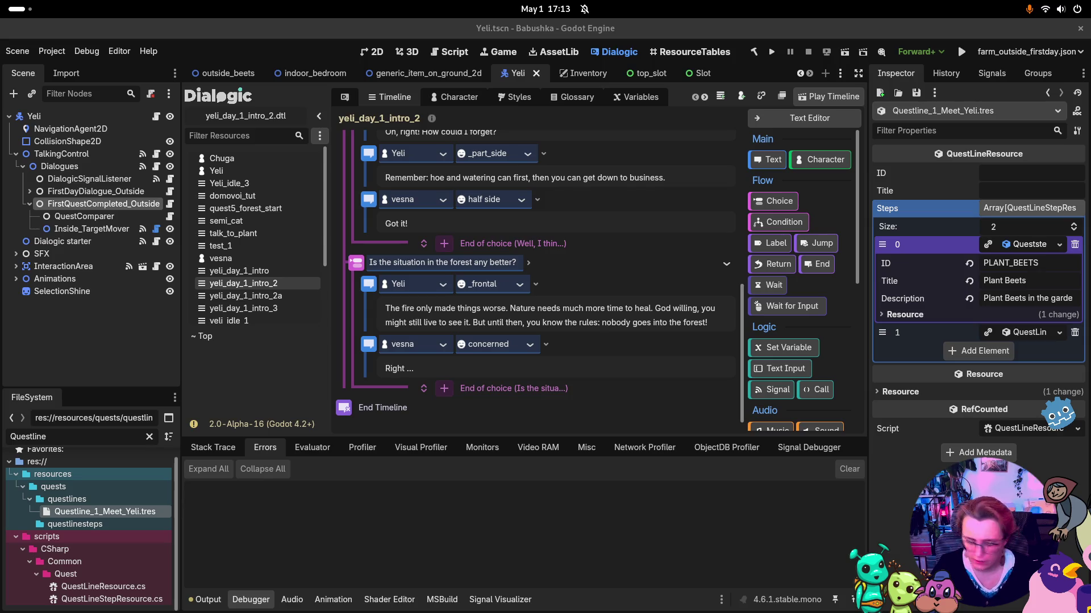
click(607, 322)
Step: Paste the revised forest answer, duplicate the event, and keep only "The forest?" in the first
key(ctrl+a)
text(The forest? No ... the fire only made things worse. Nature needs much more time to heal. God willing, you might still live to see it. But until then, you know the rules: nobody goes into the forest!)
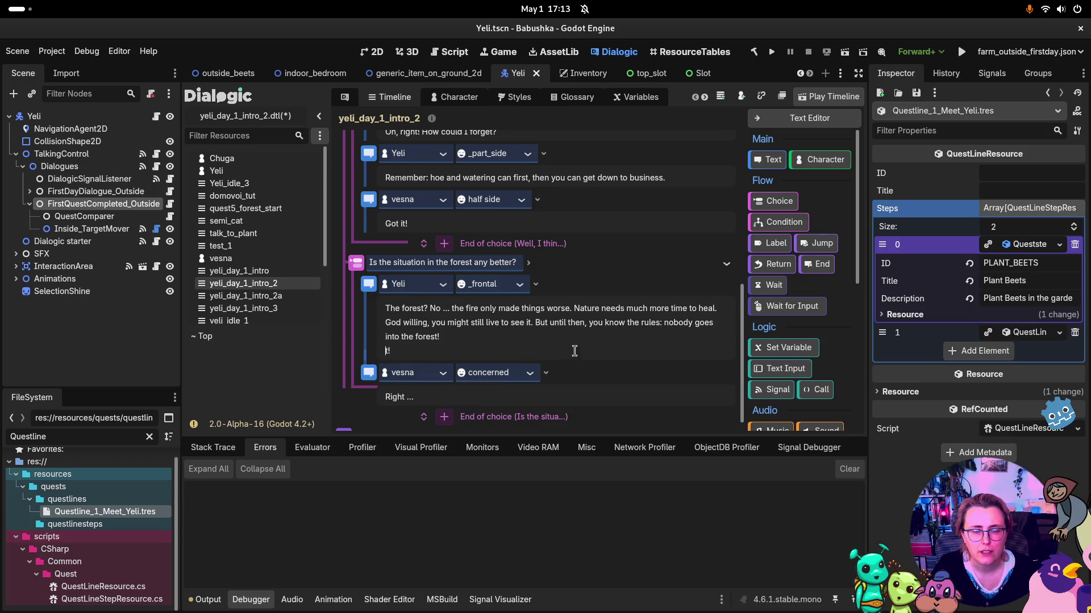
click(578, 288)
key(ctrl+d)
scroll(522, 340, down, 1)
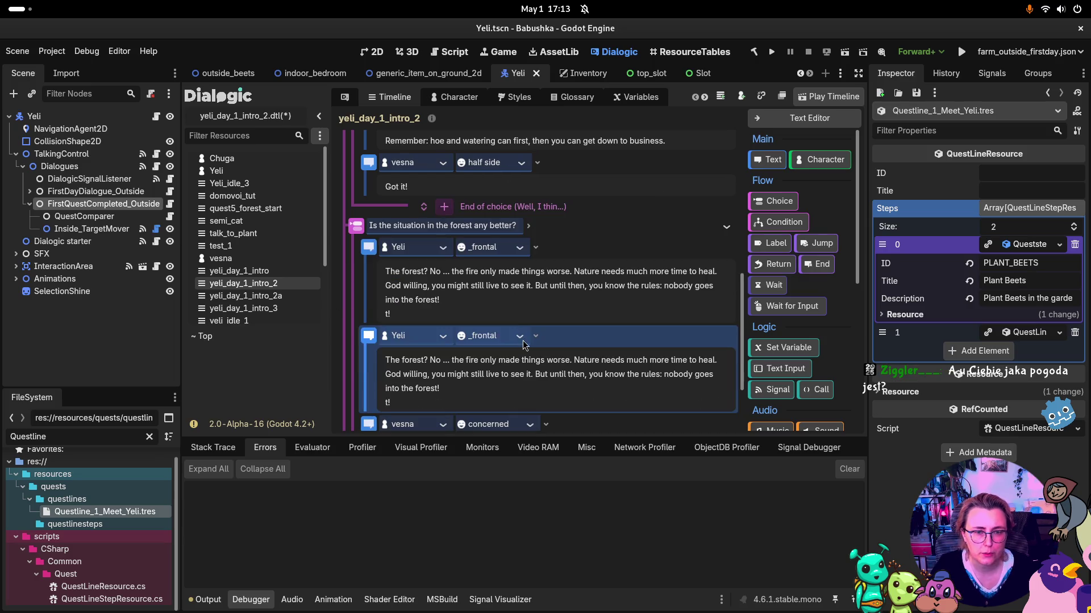
drag(391, 314, 429, 271)
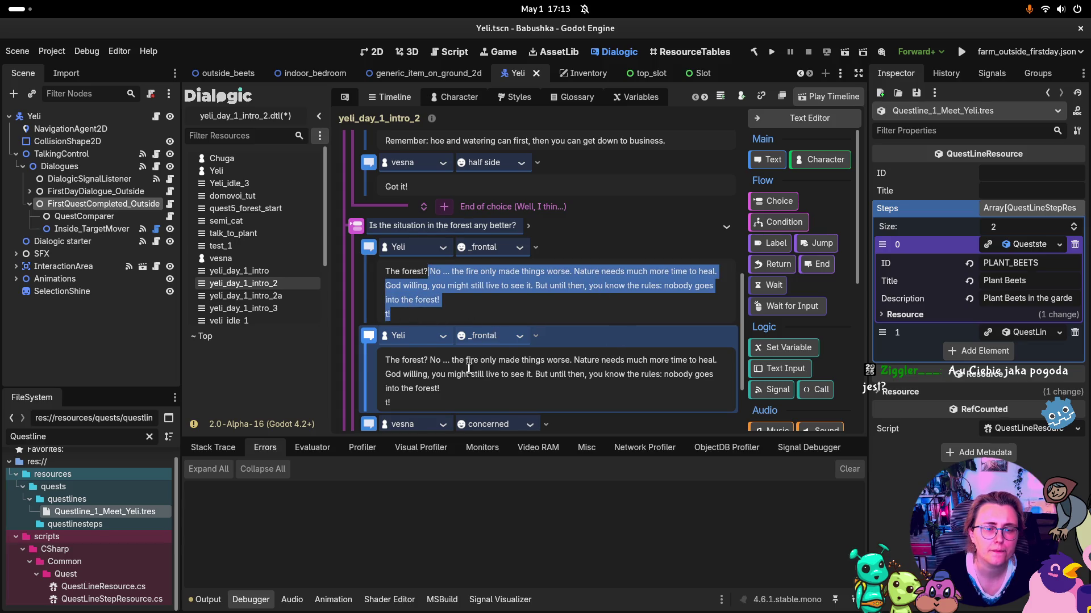
key(BackSpace)
drag(430, 317, 376, 318)
key(BackSpace)
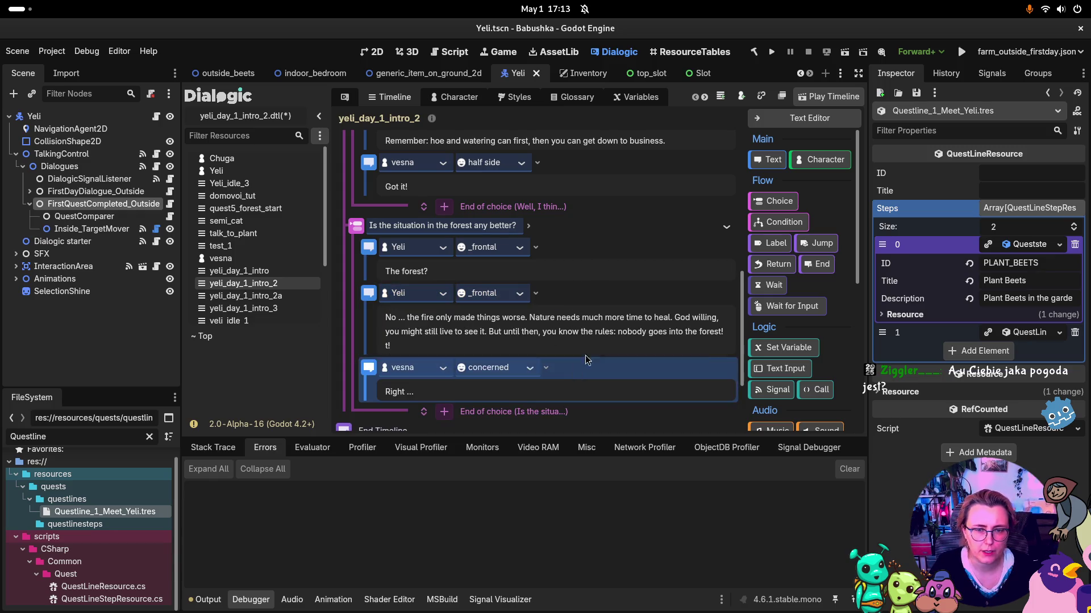
Step: Duplicate the "No ... the fire" event and trim one copy to just the fire sentence
key(ctrl+d)
scroll(565, 384, down, 2)
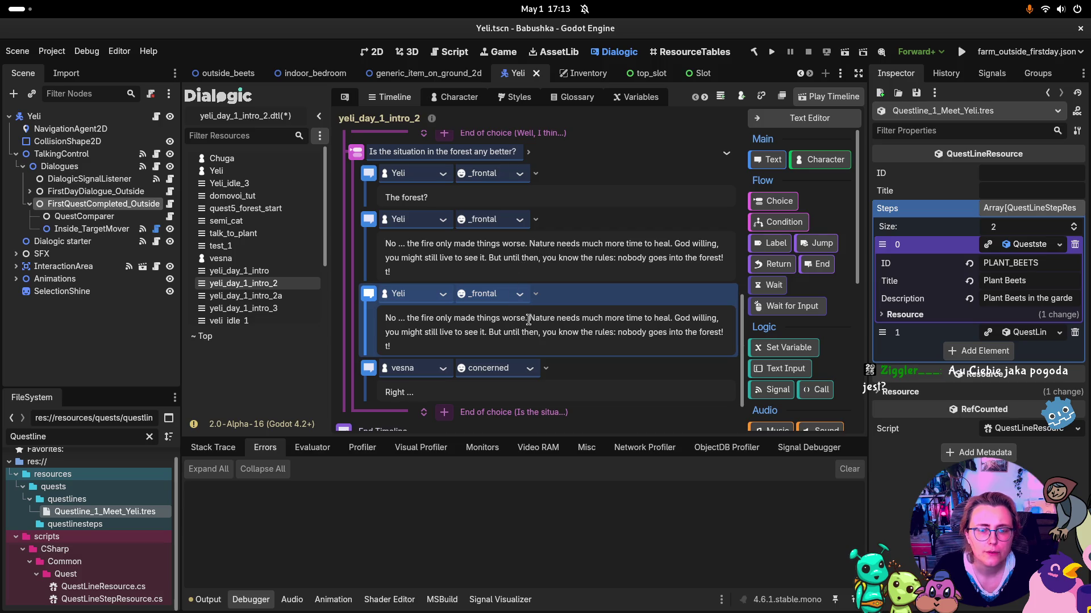
drag(528, 318, 384, 318)
key(BackSpace)
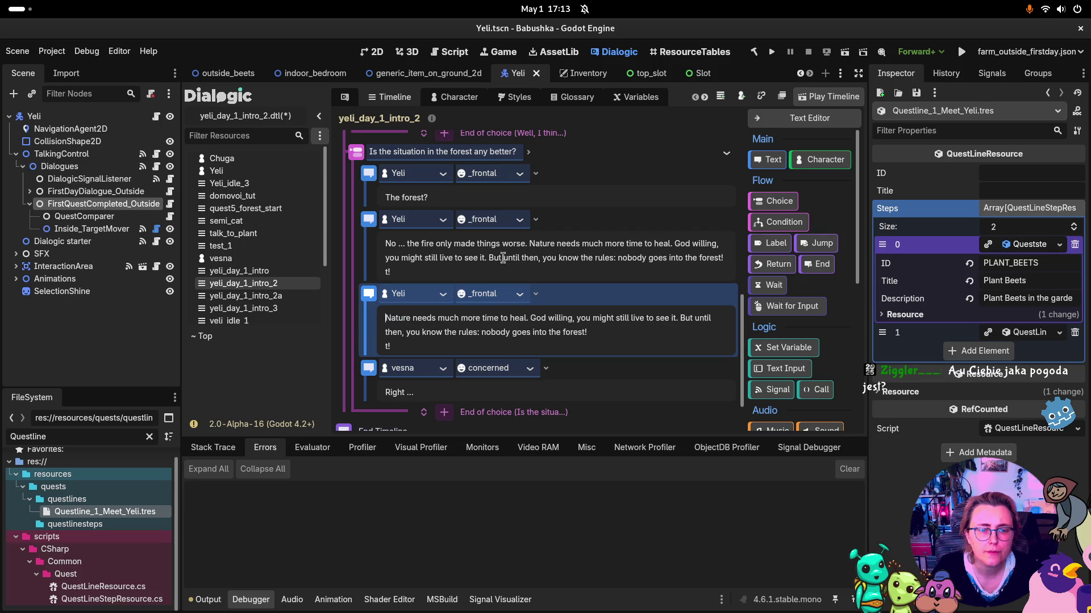
drag(530, 244, 553, 279)
key(BackSpace)
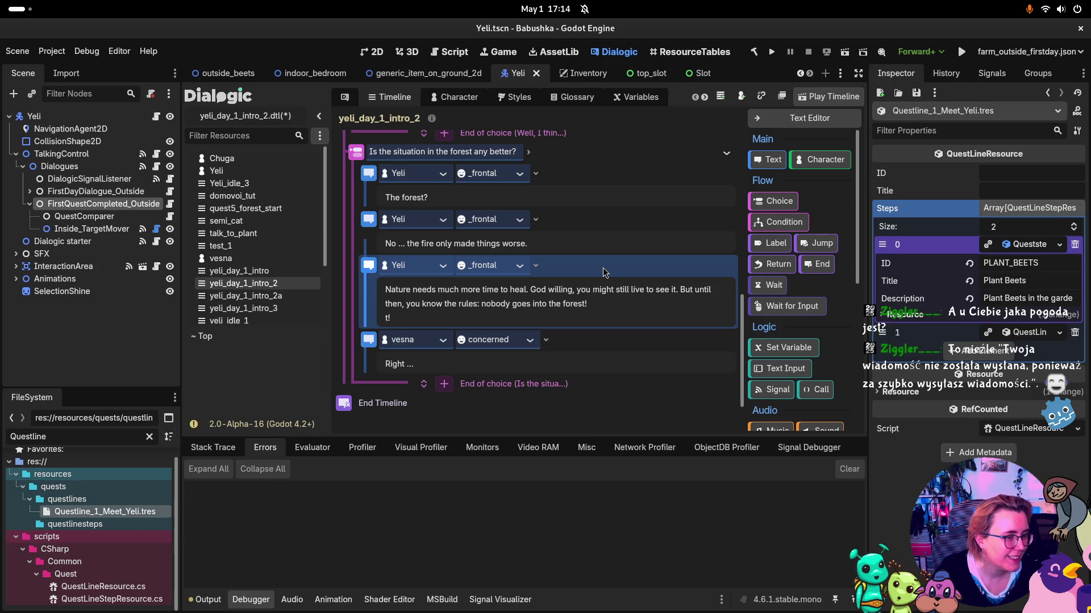
Step: Split the "Nature needs" event so the forest-rules warning becomes its own line
click(627, 362)
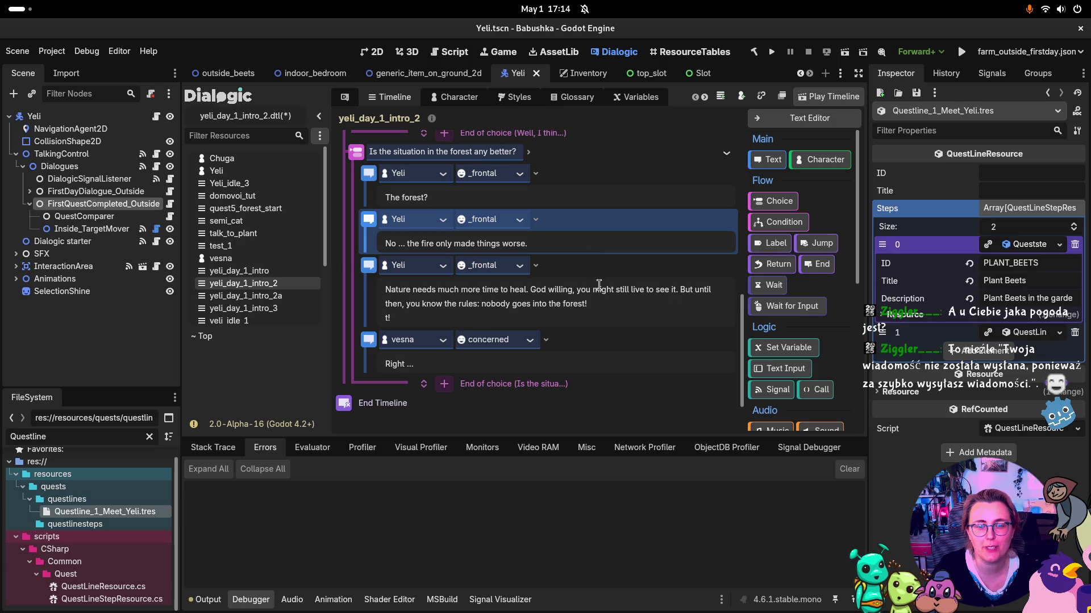
key(ctrl+d)
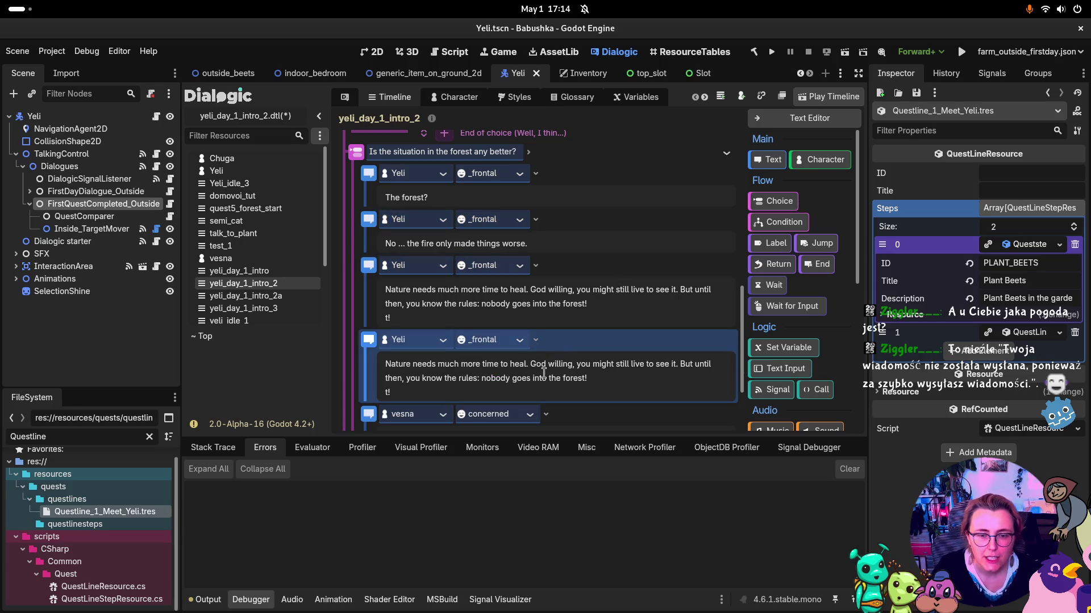
click(530, 364)
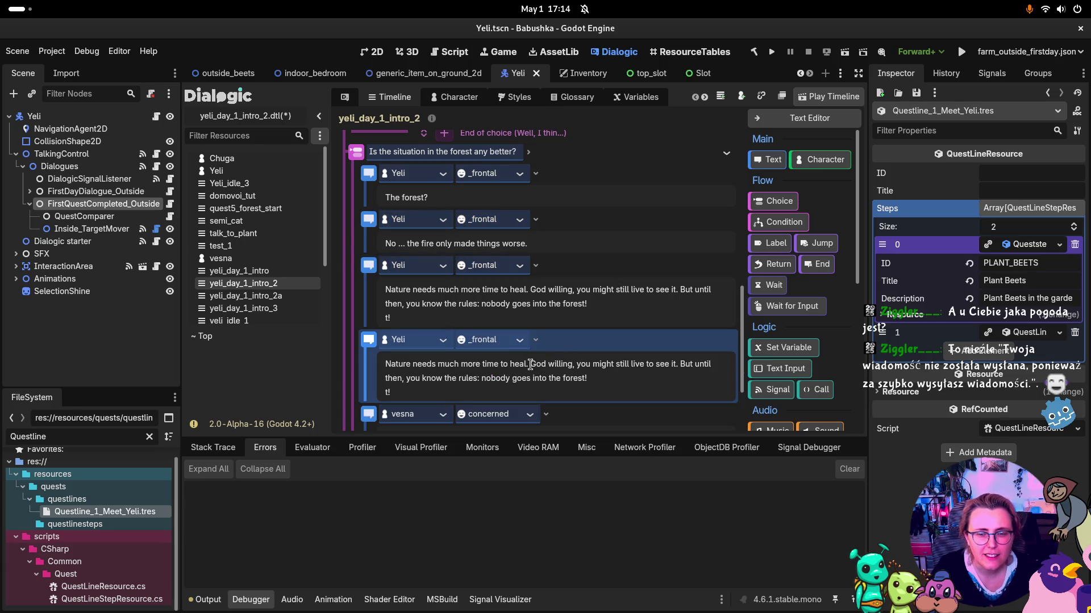
mouse_move(530, 364)
mouse_down()
mouse_move(710, 366)
mouse_move(361, 366)
mouse_up()
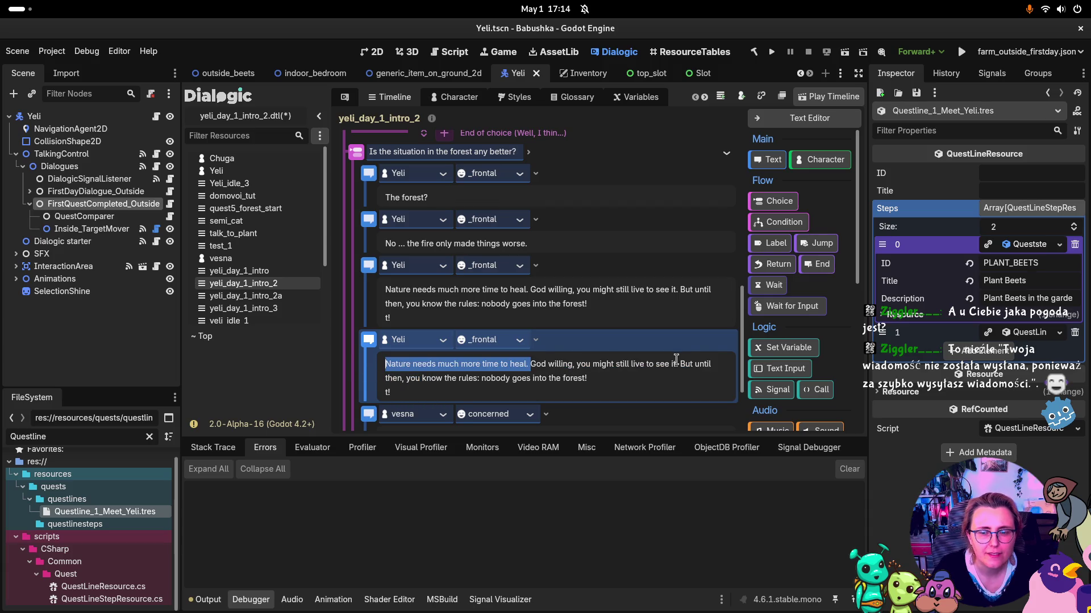
drag(677, 364, 385, 364)
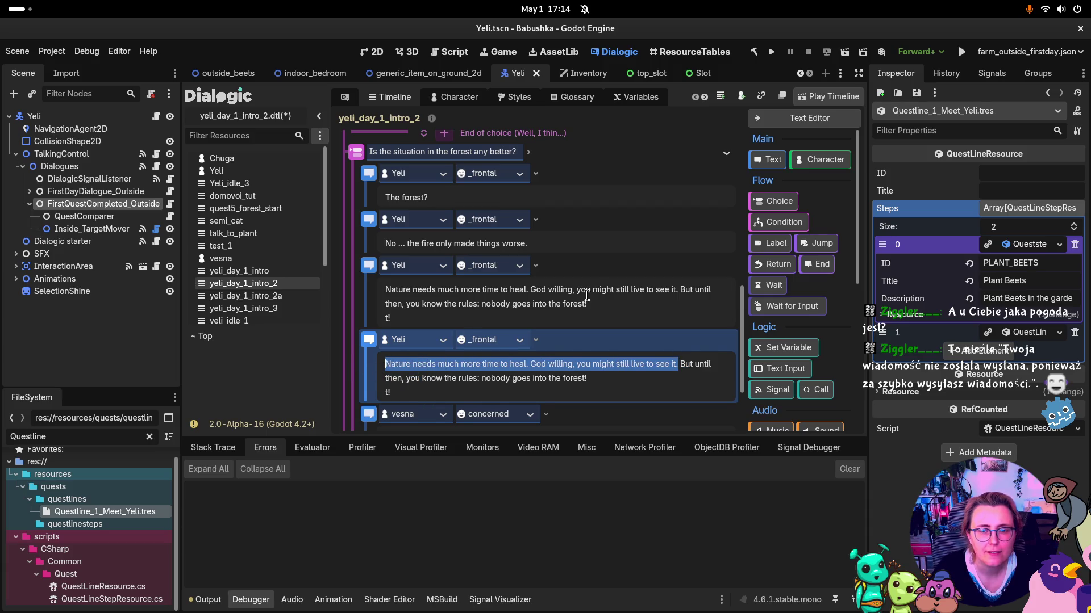
key(BackSpace)
mouse_move(606, 302)
mouse_down()
mouse_move(689, 273)
mouse_move(680, 289)
mouse_up()
key(BackSpace)
Step: Remove the leftover "t!" fragments from both events and save the timeline
click(411, 305)
key(BackSpace)
key(BackSpace)
key(BackSpace)
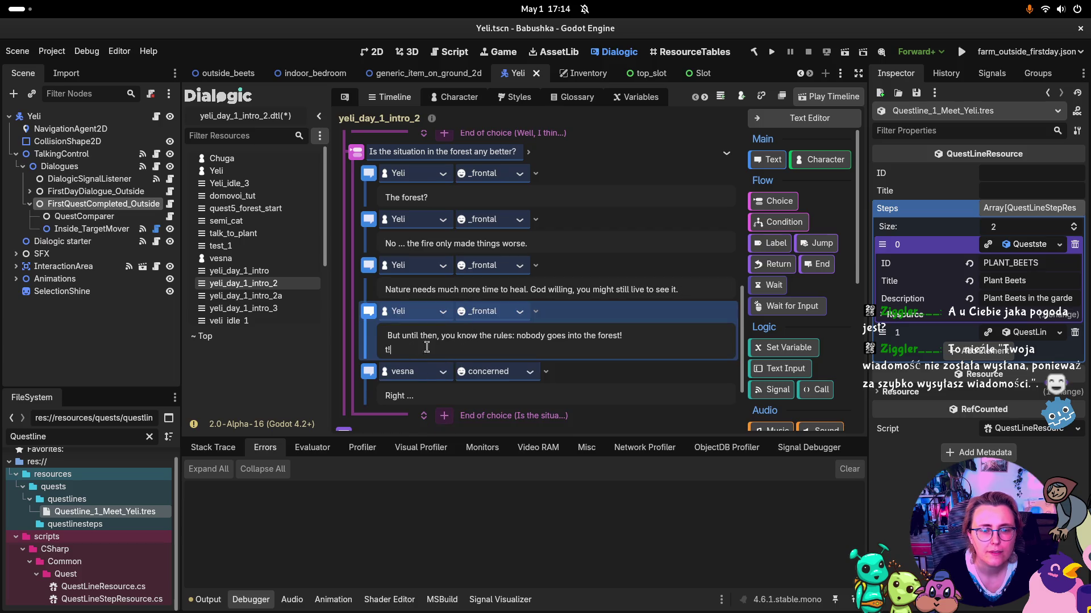
click(466, 345)
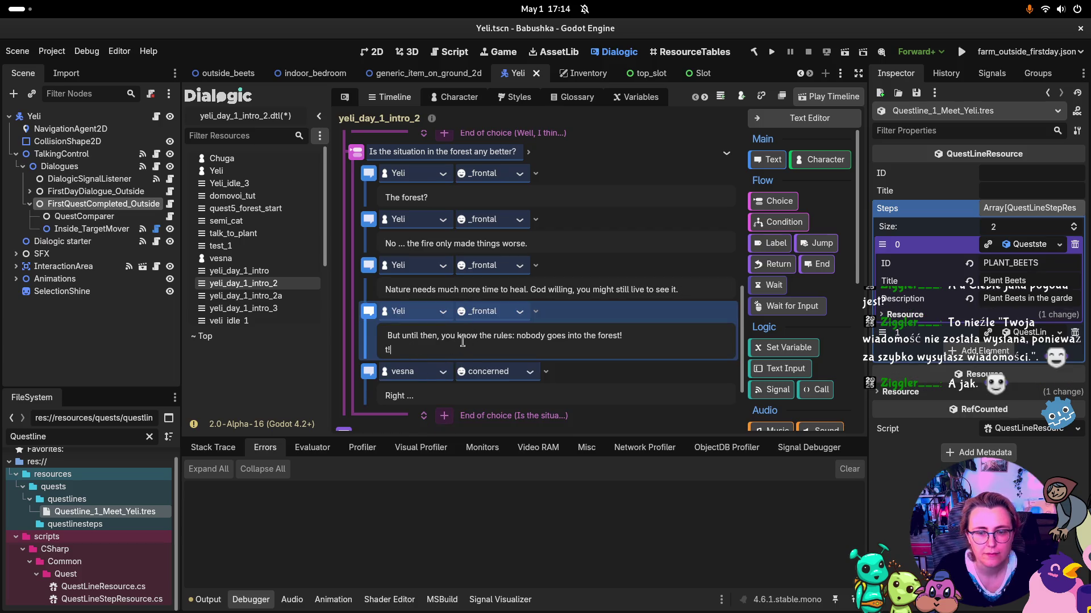
key(BackSpace)
key(BackSpace)
key(BackSpace)
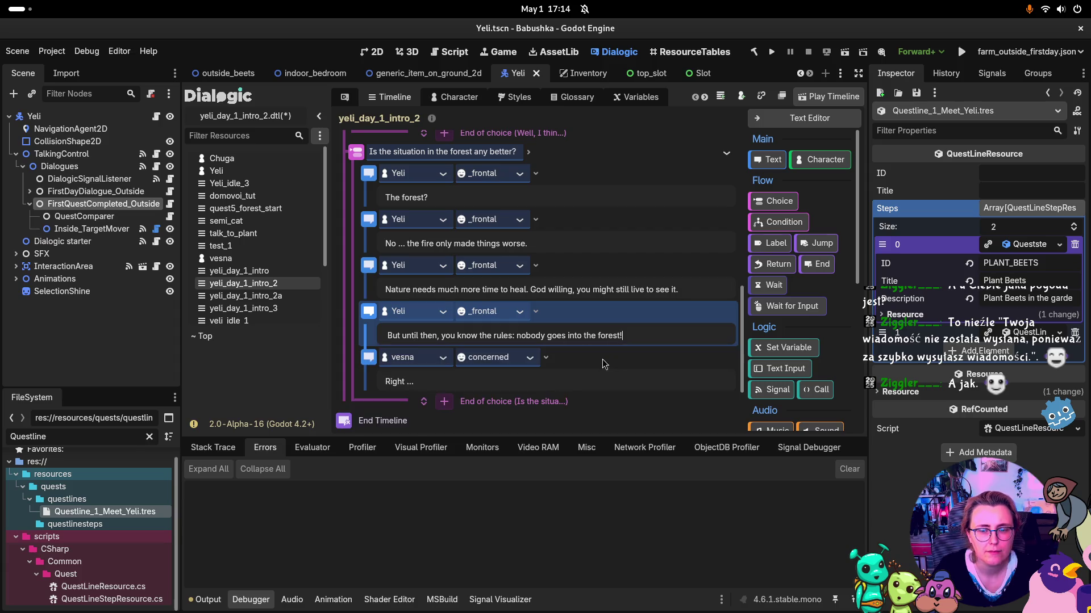
key(ctrl+s)
scroll(653, 298, down, 3)
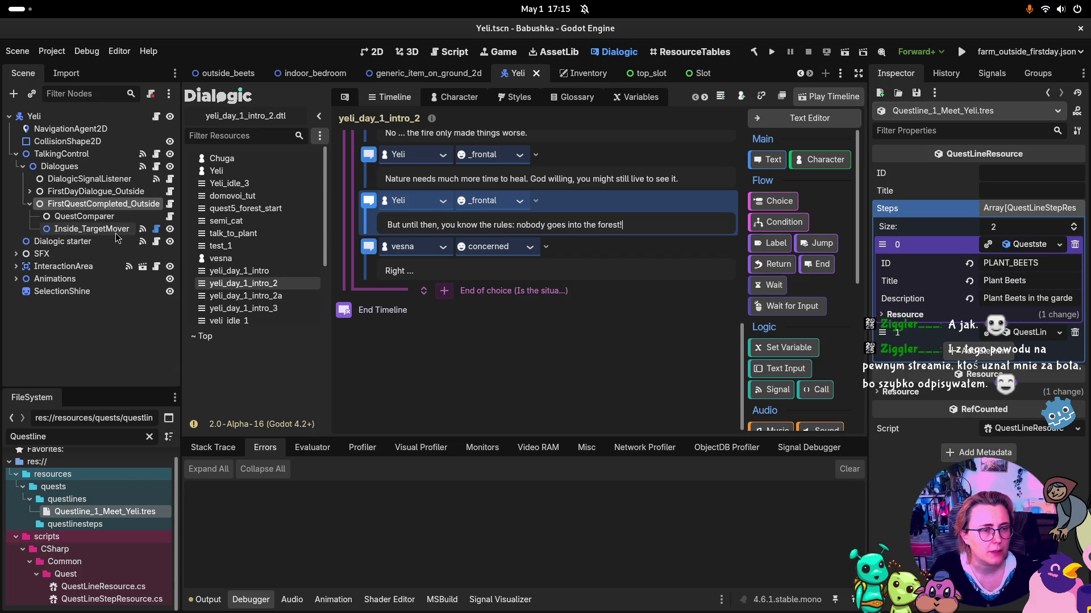
click(94, 231)
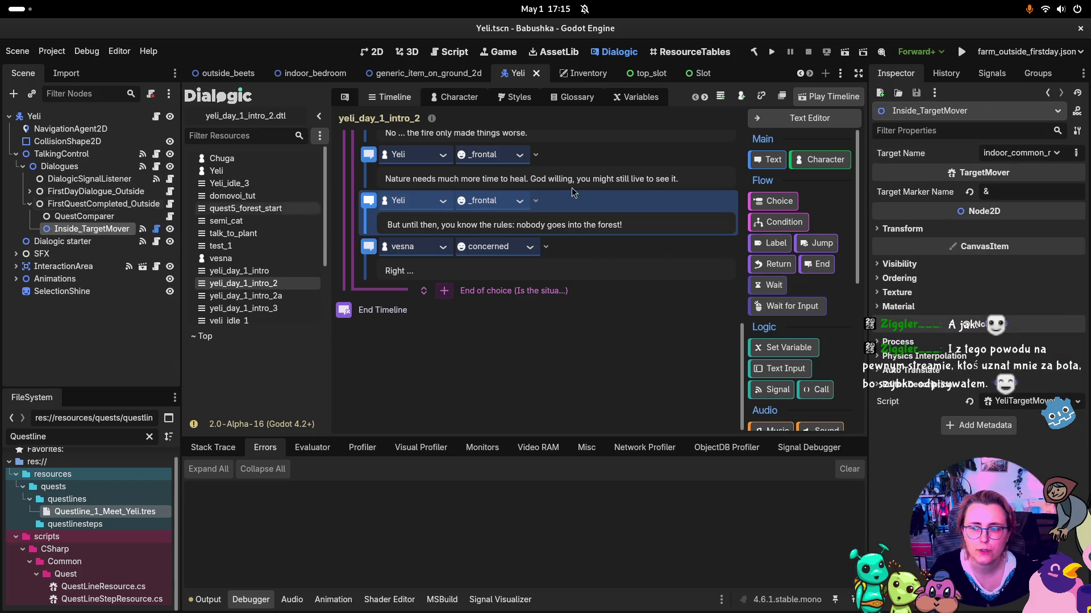
key(super)
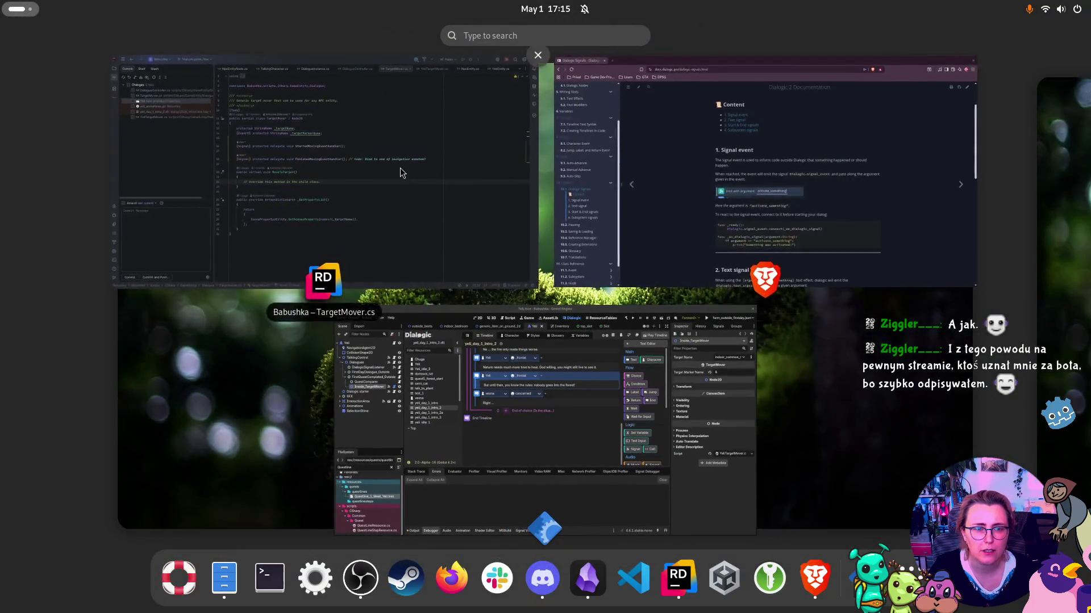
click(400, 170)
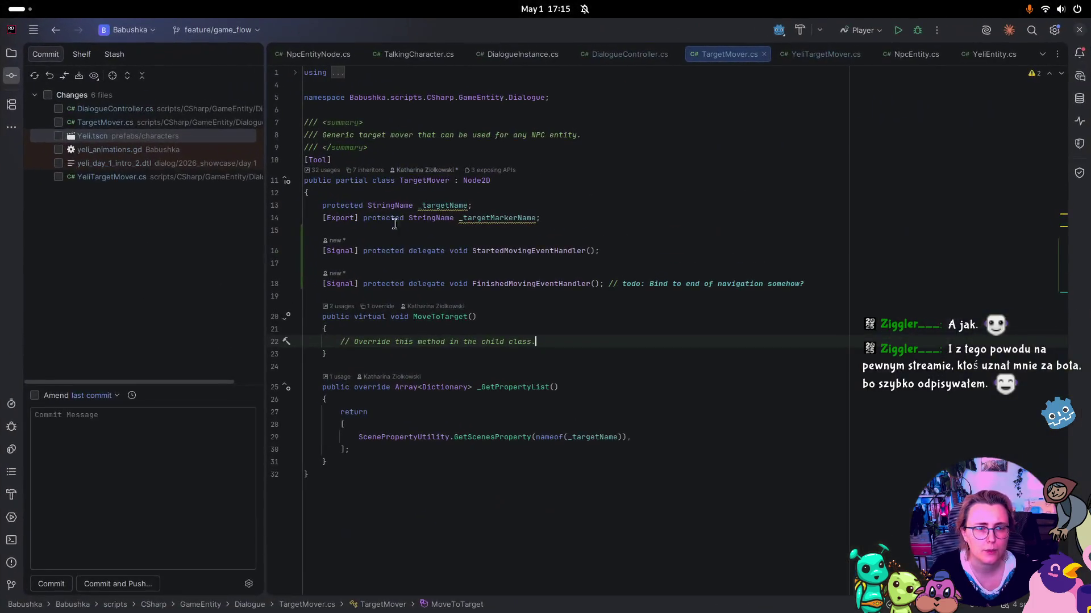
click(787, 62)
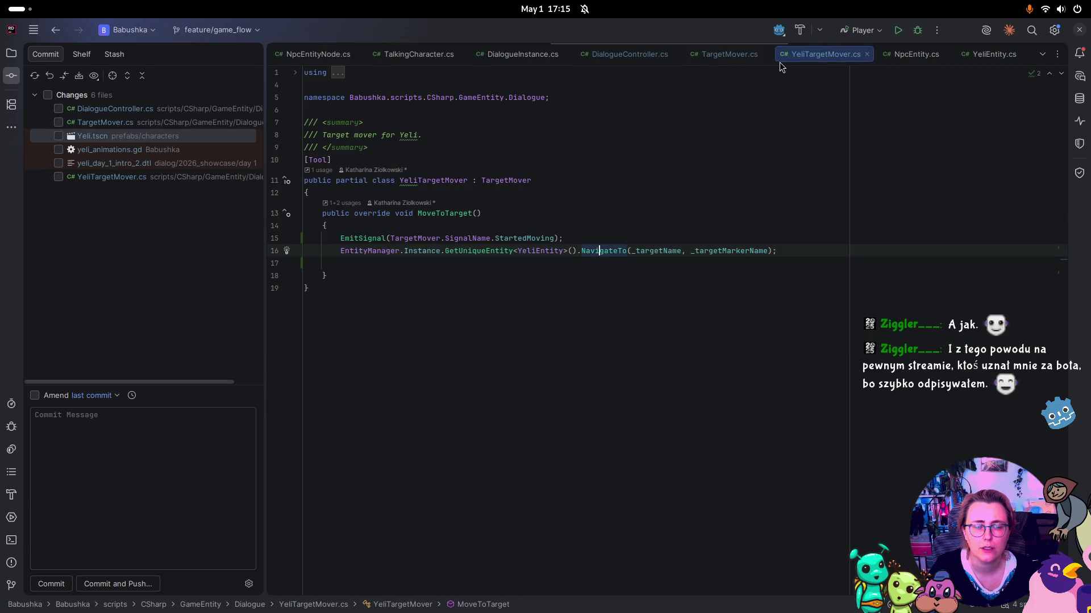
click(732, 56)
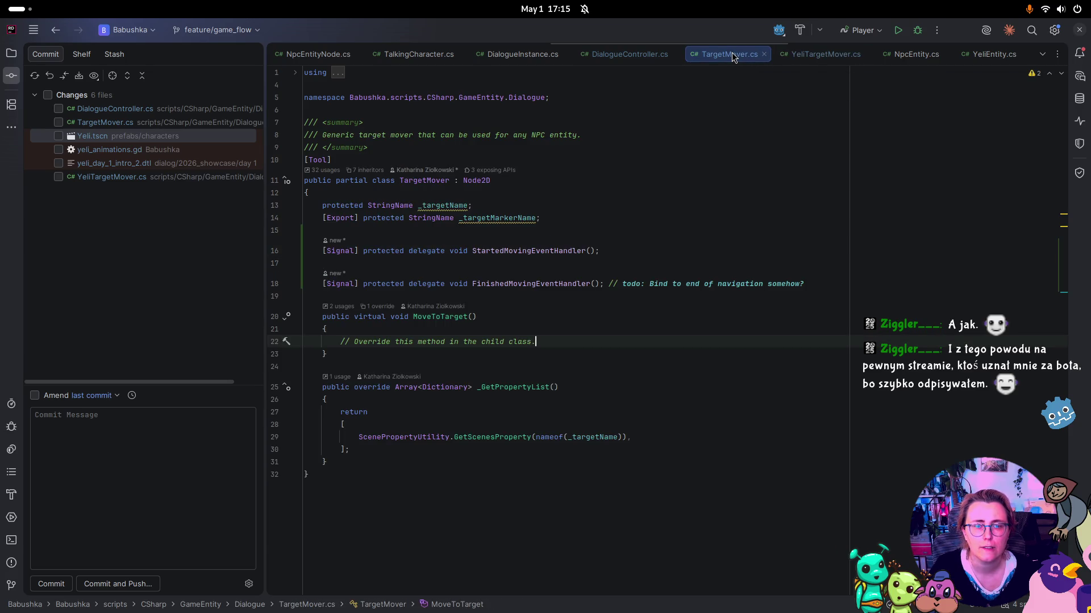
click(821, 64)
key(super)
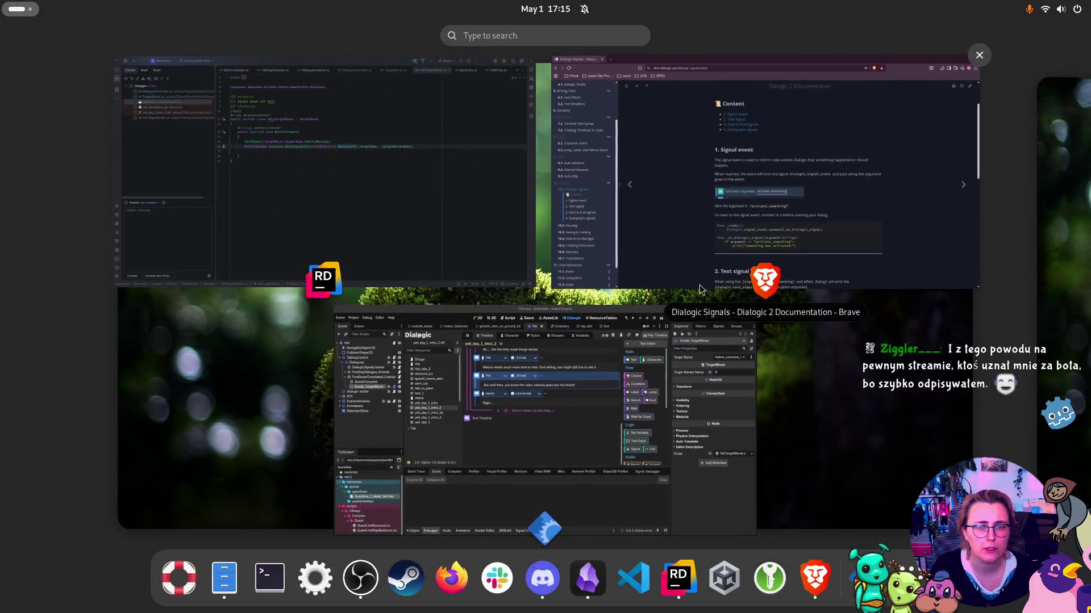
click(546, 356)
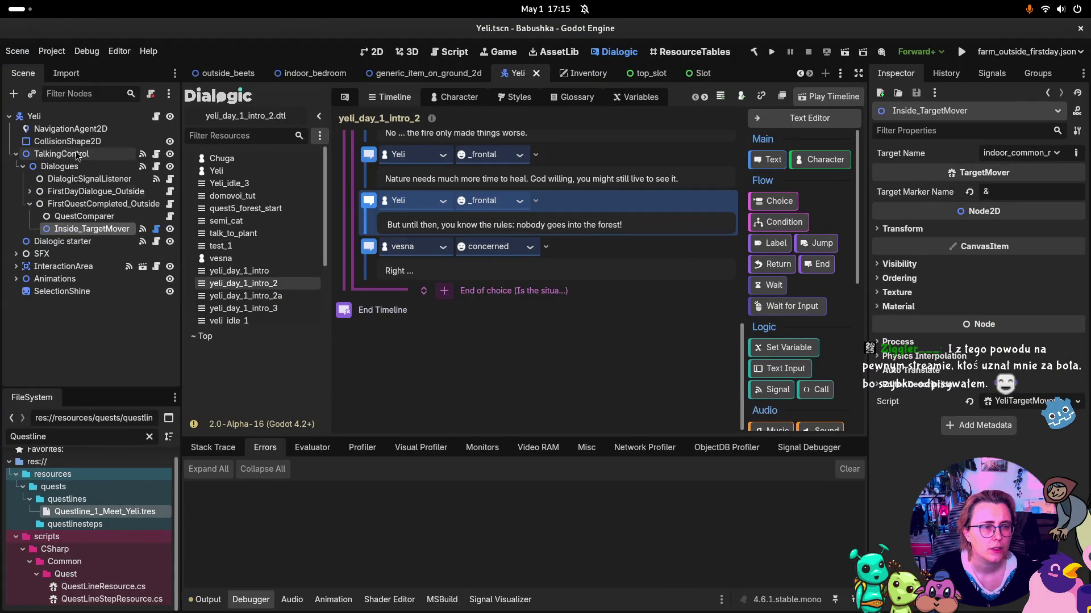
Step: Add a plain Node child to the Yeli scene and name it BeetQuestChecker
click(71, 341)
right_click(70, 341)
click(90, 352)
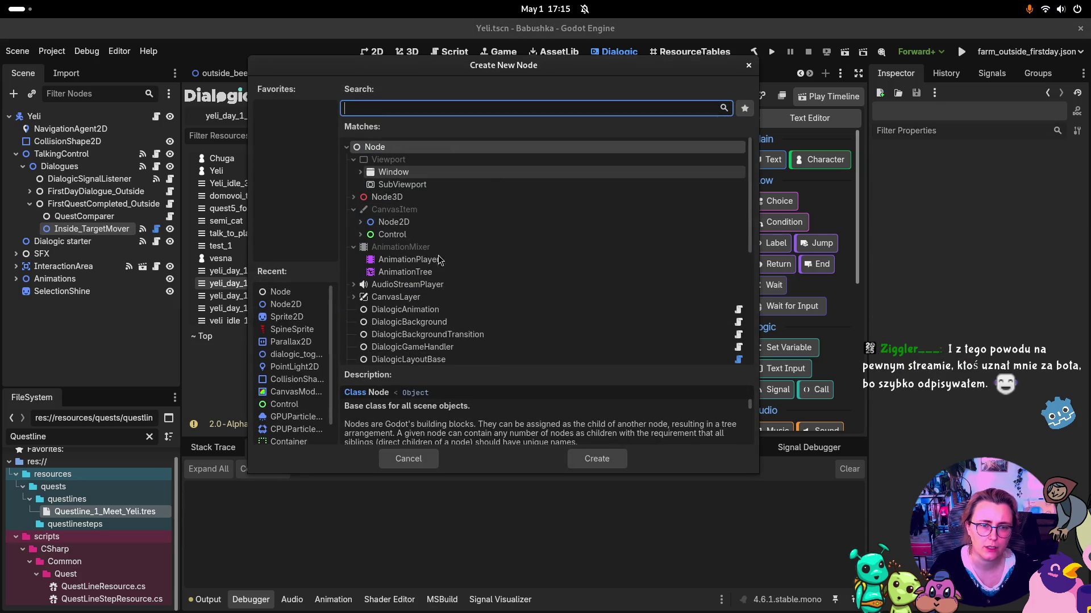
click(601, 462)
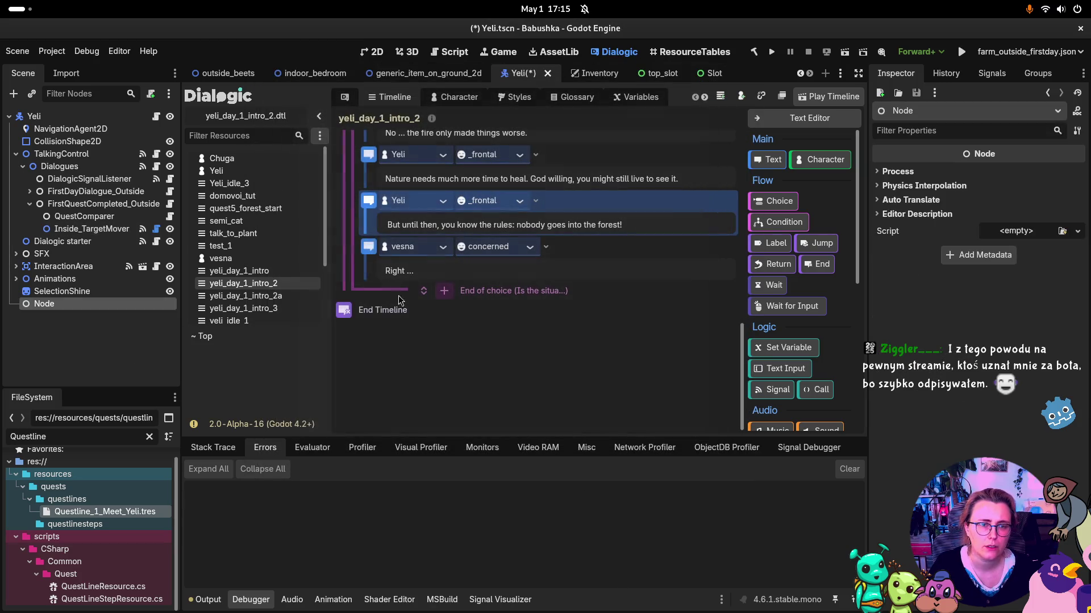
double_click(70, 305)
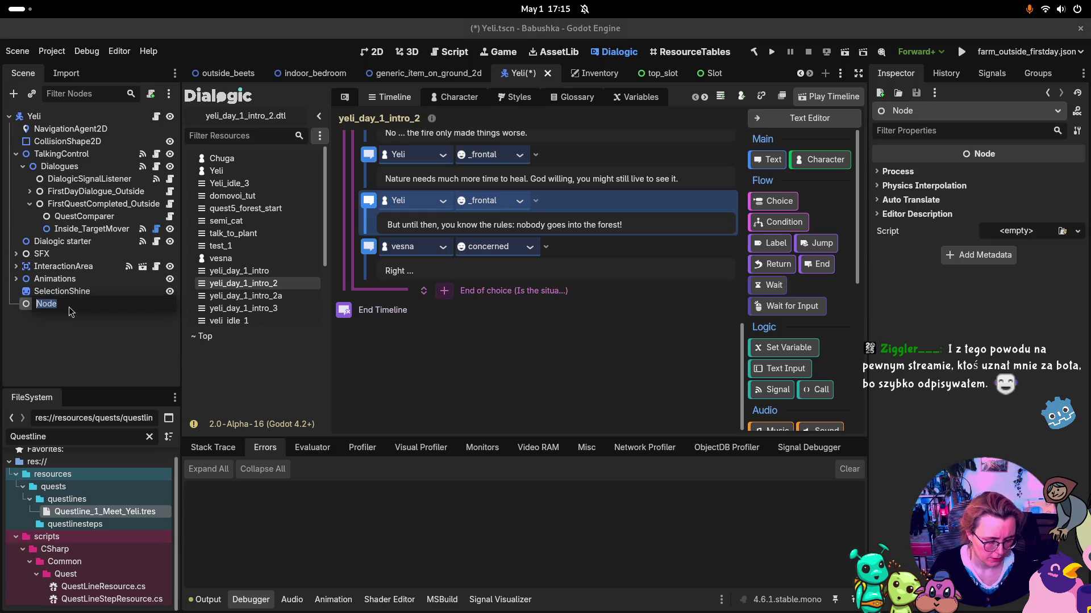
key(BackSpace)
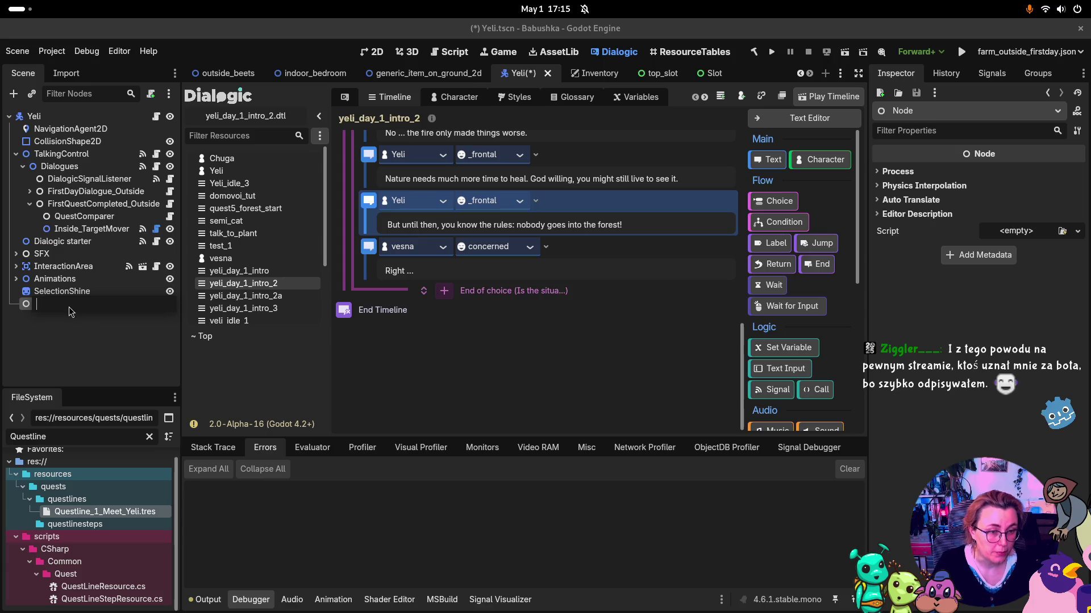
text(BeetQuestChec)
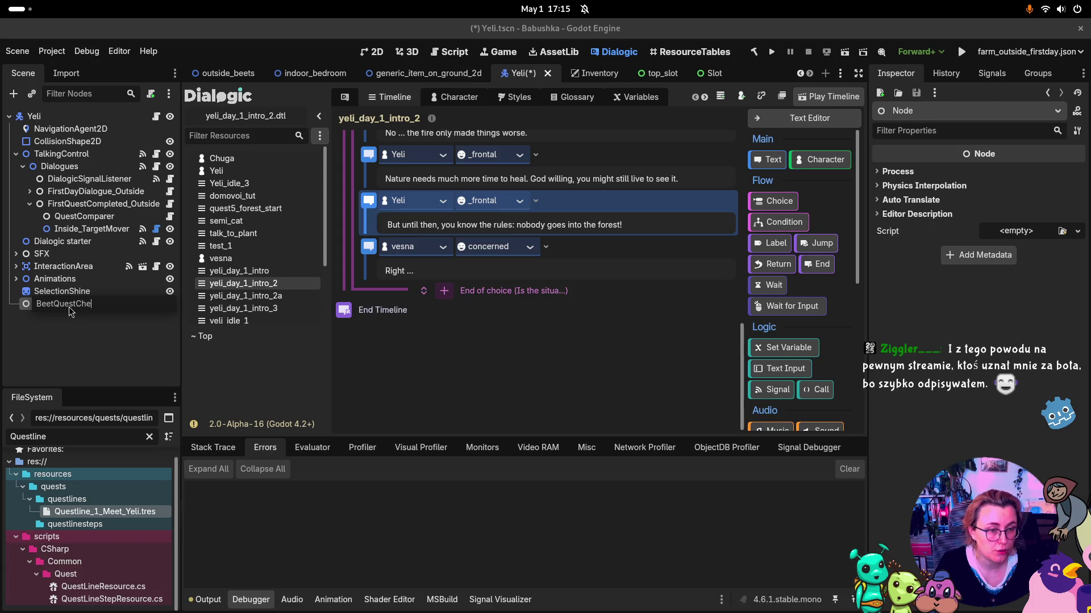
text(ker)
key(Return)
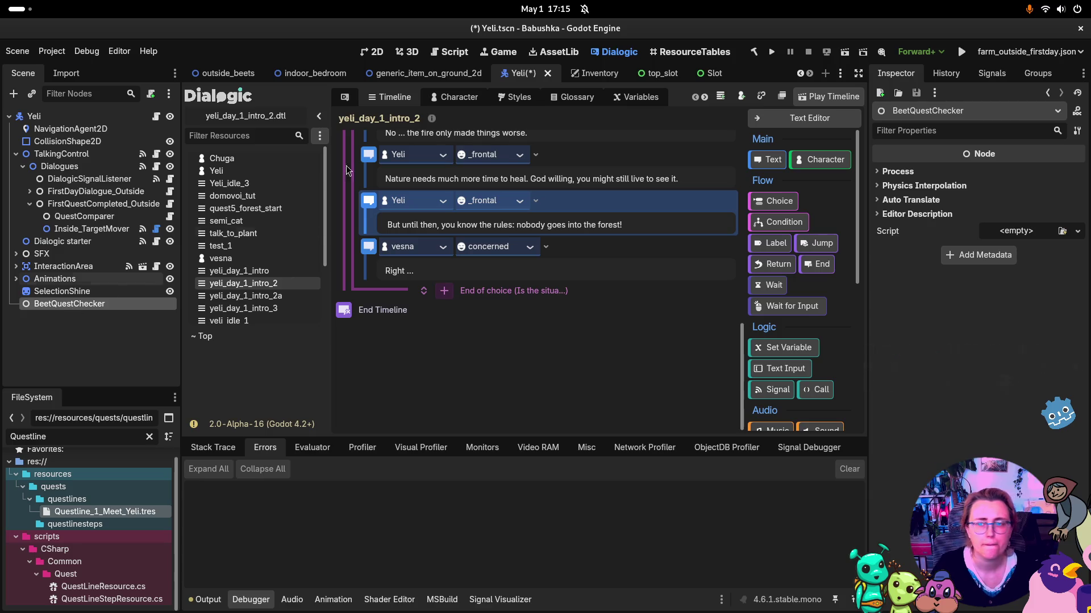
Step: Attach QuestStepComparer.cs as the BeetQuestChecker node's script
click(1061, 231)
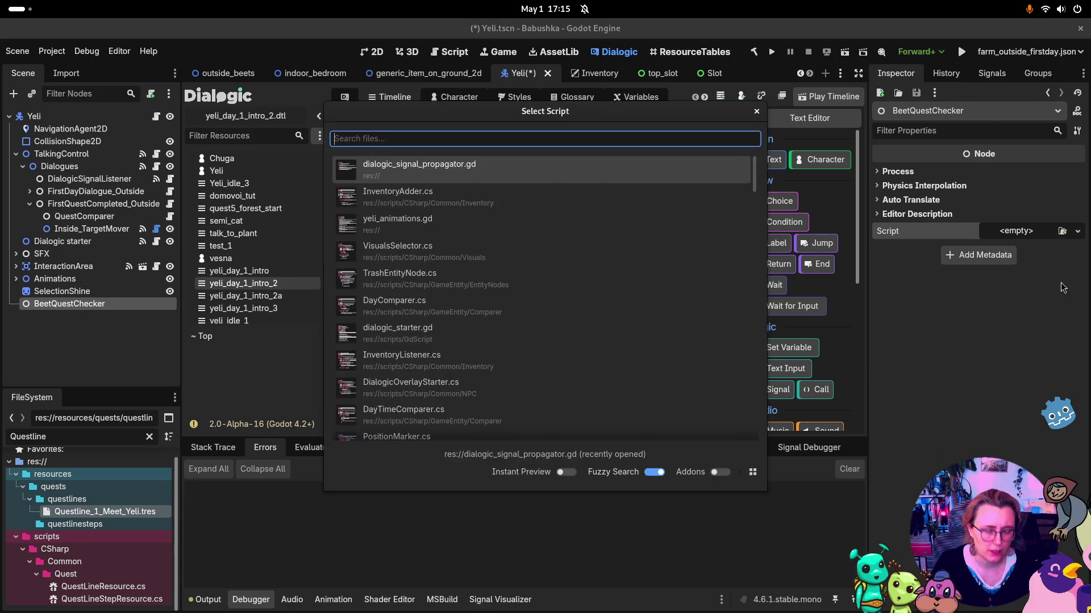
text(Quest)
text(StepComp)
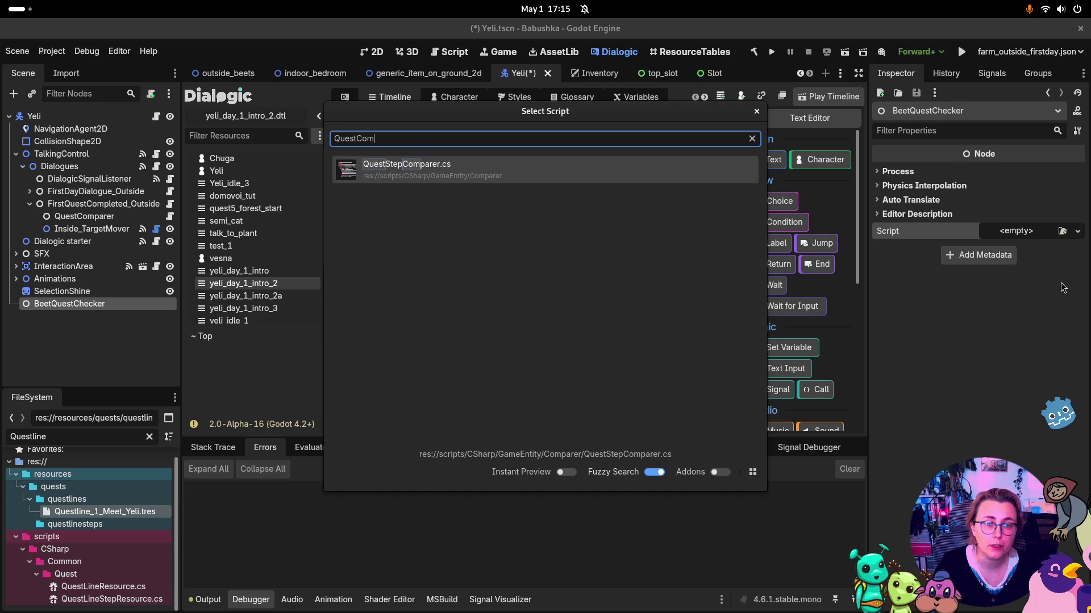
key(Return)
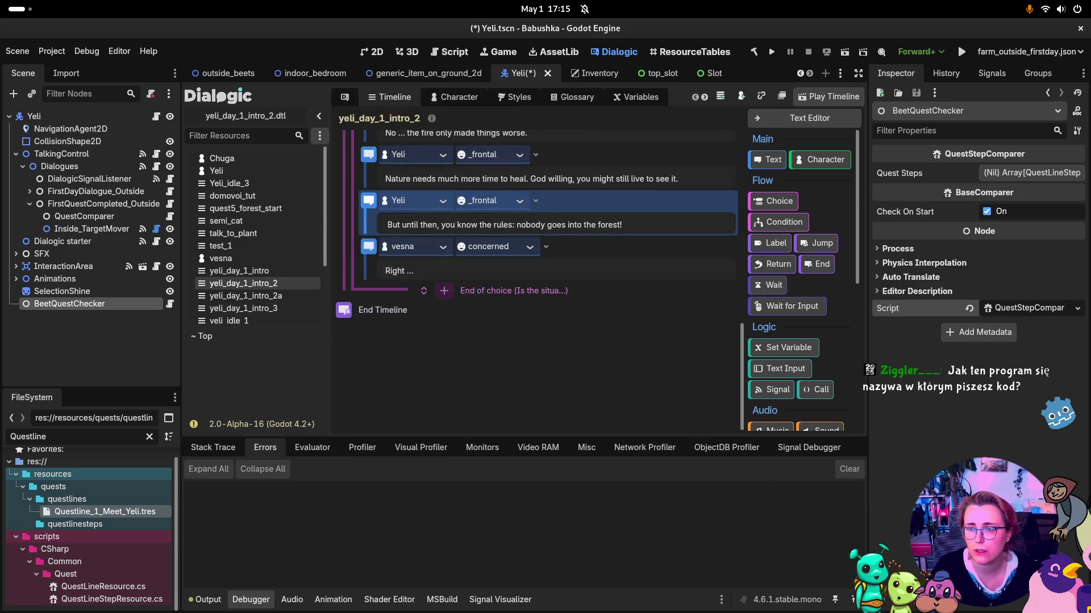
Step: Add one Quest Steps element and assign it a quest step resource beginning outside_
click(1016, 173)
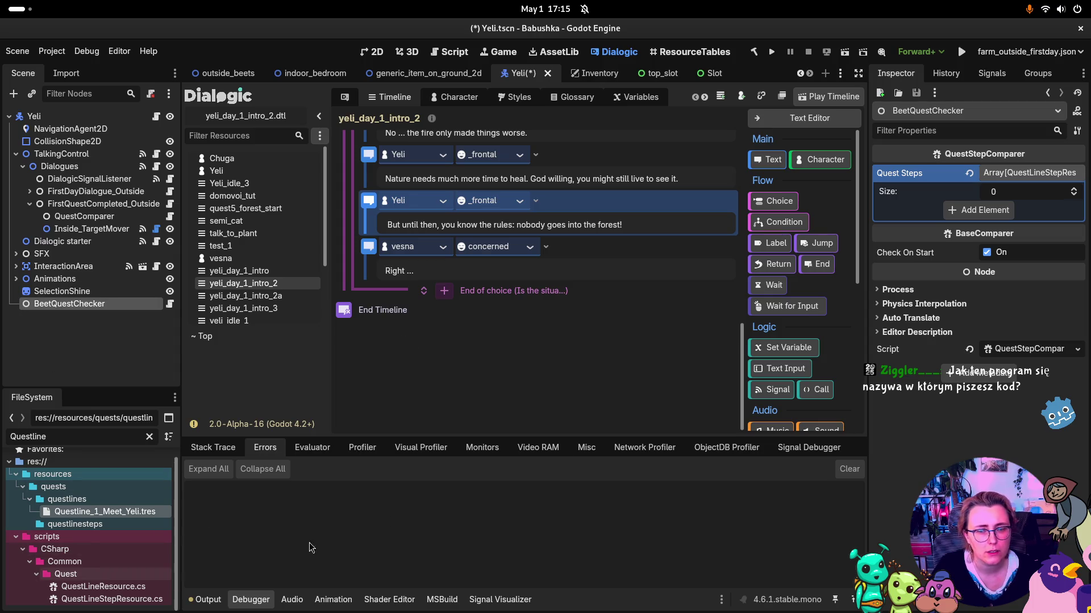
click(1025, 175)
click(1010, 174)
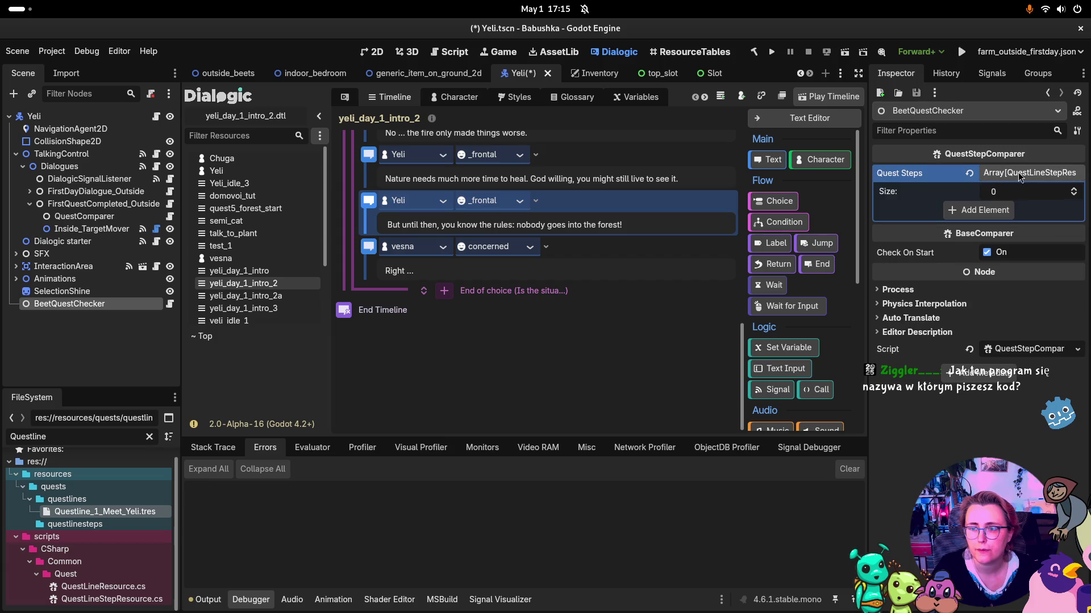
click(1002, 212)
click(1046, 210)
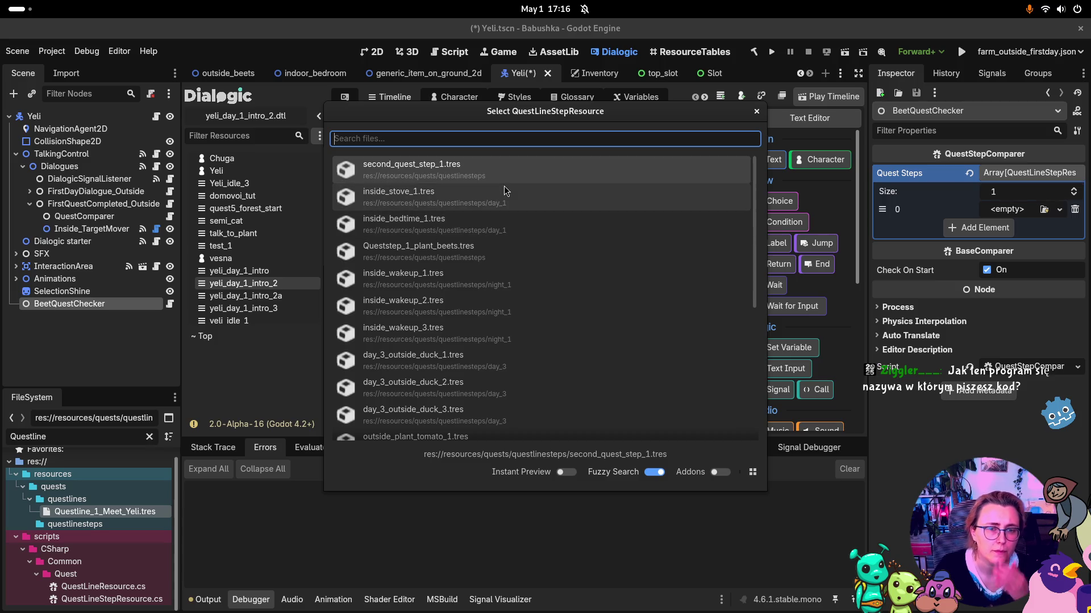
scroll(528, 236, down, 5)
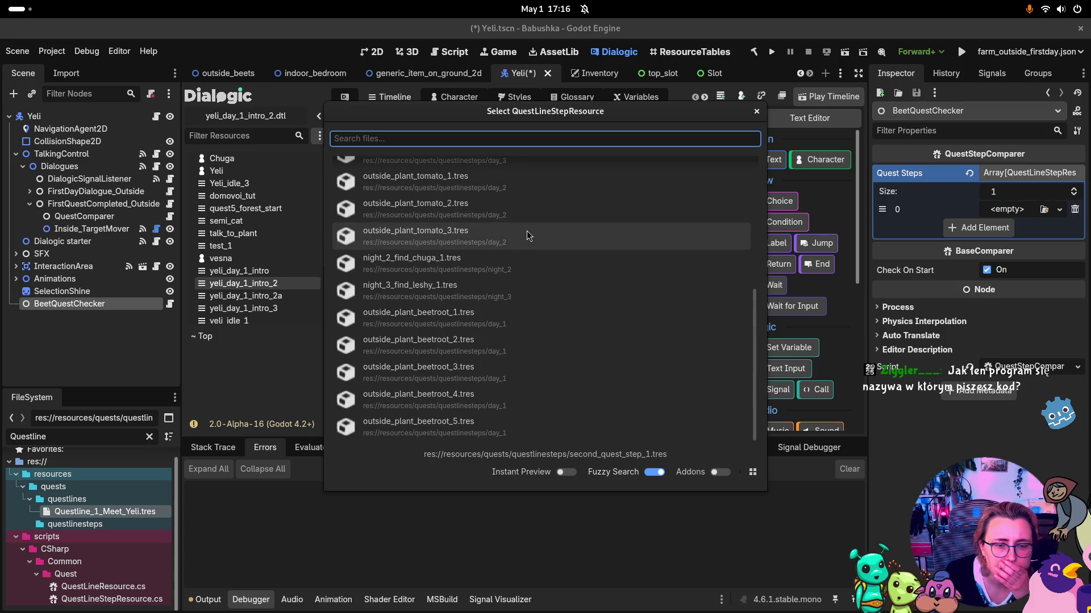
scroll(528, 236, up, 5)
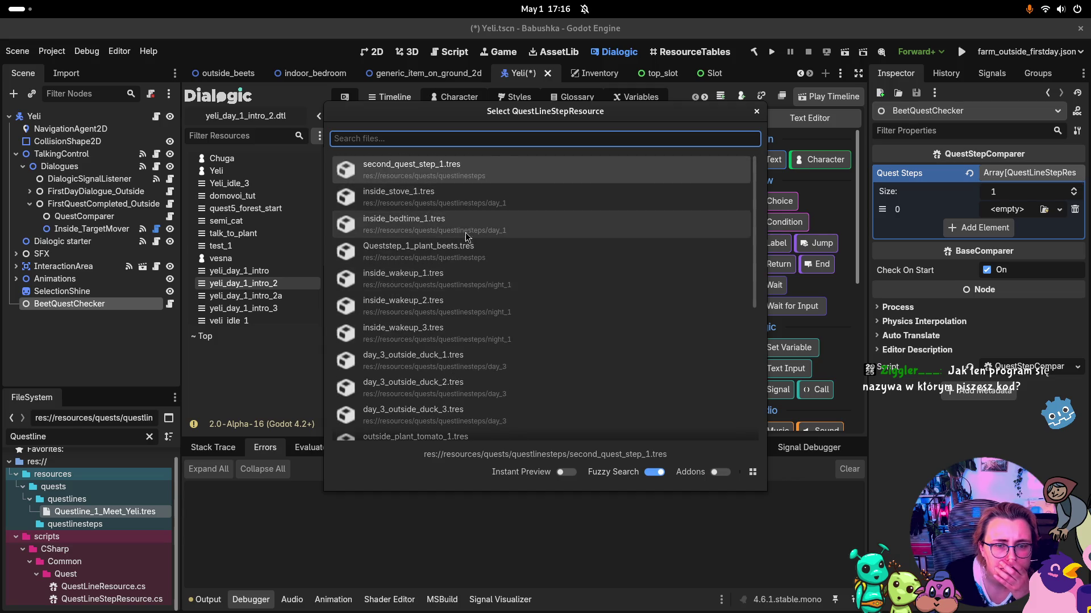
scroll(465, 239, down, 1)
scroll(466, 239, down, 1)
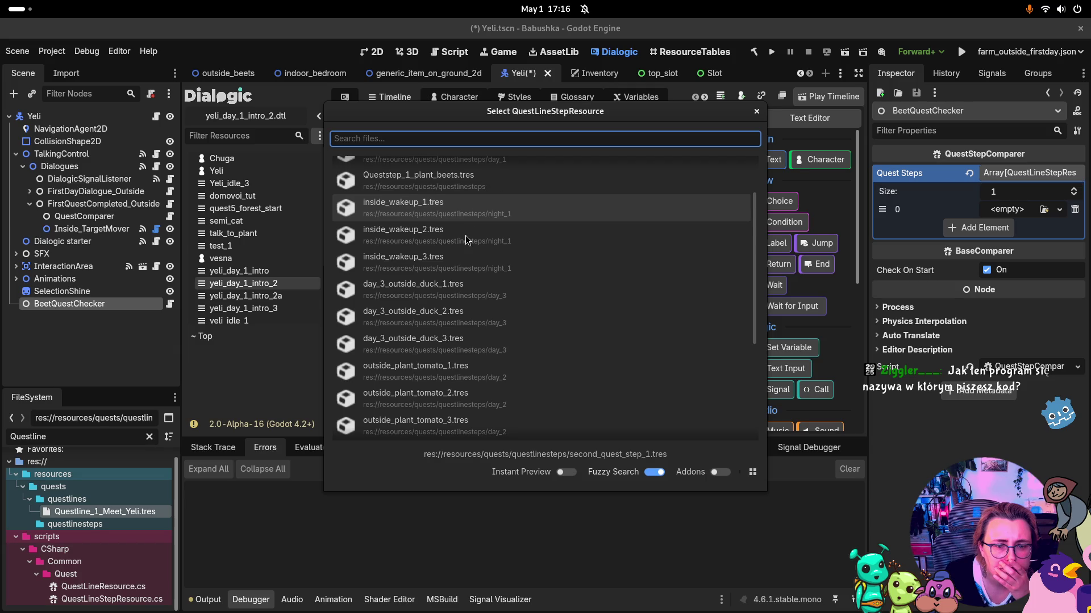
scroll(465, 239, down, 5)
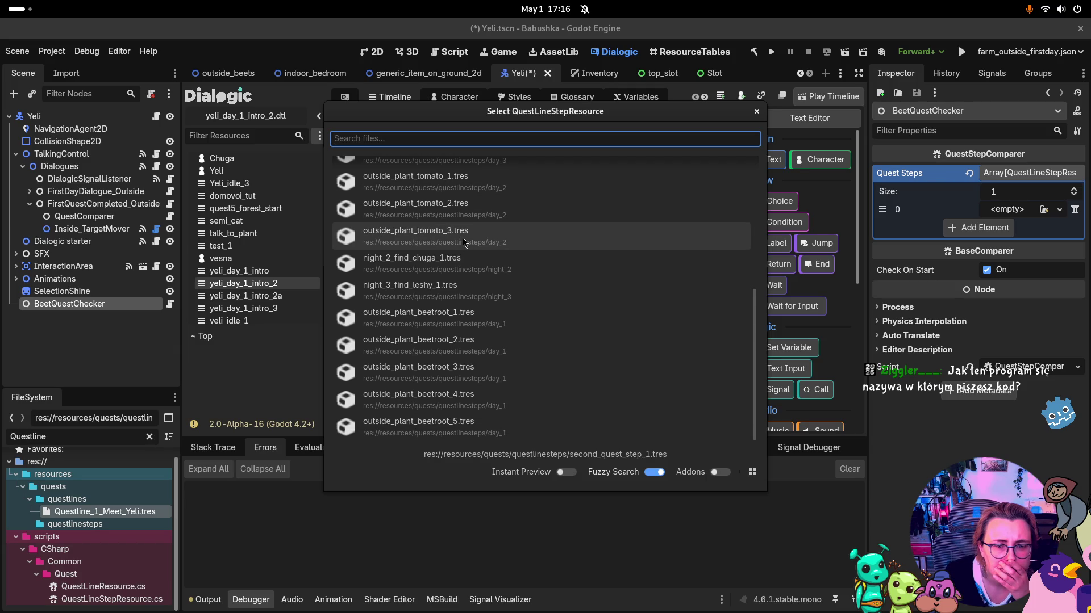
double_click(521, 324)
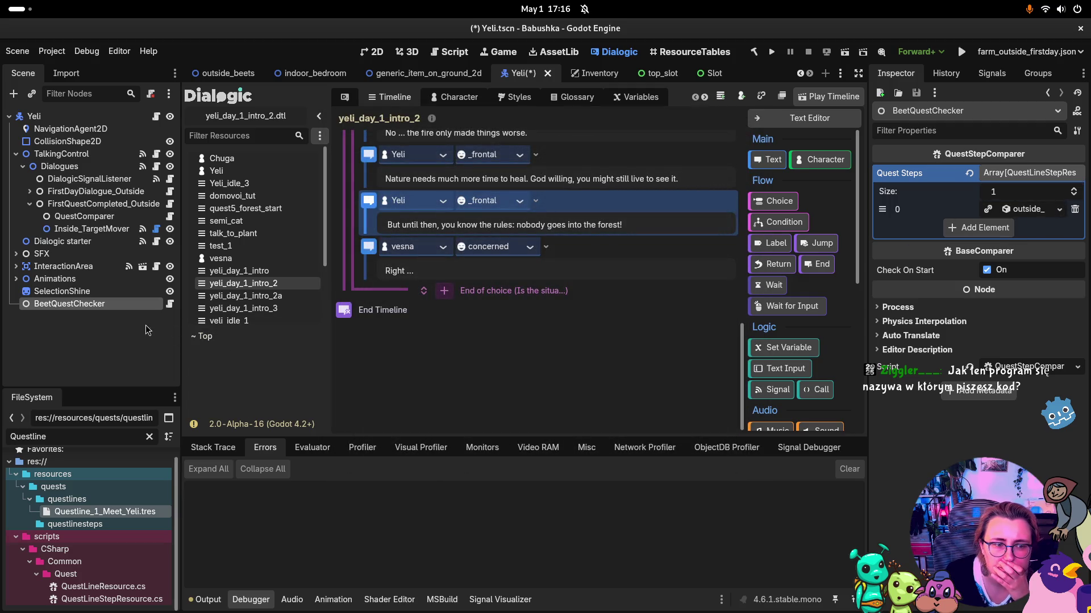
Step: Review BeetQuestChecker's True(), False() and Result(result: bool) signals, then save the Yeli scene
click(945, 73)
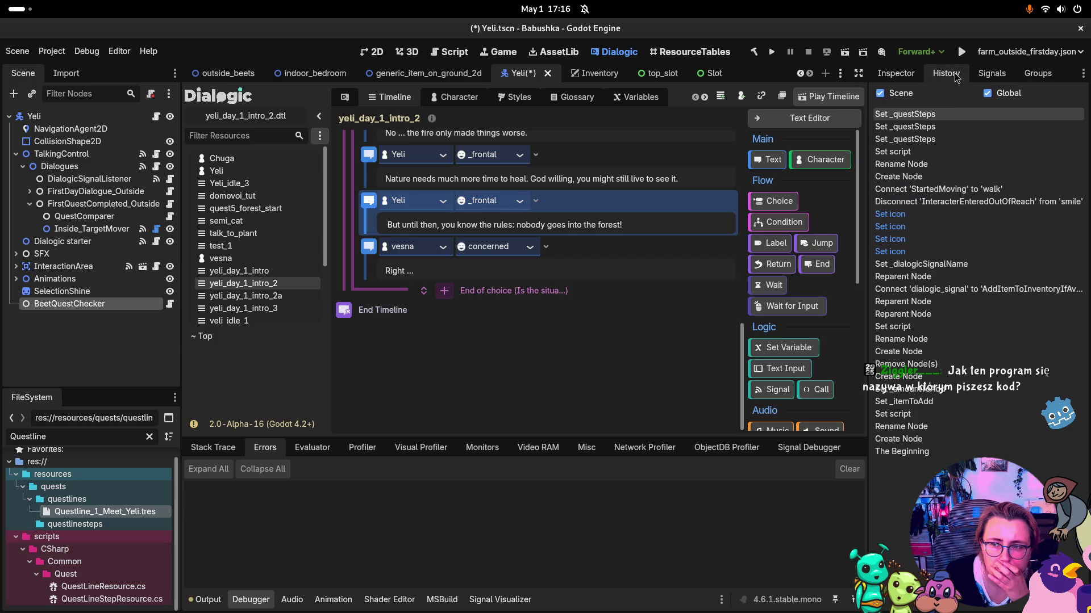
click(991, 73)
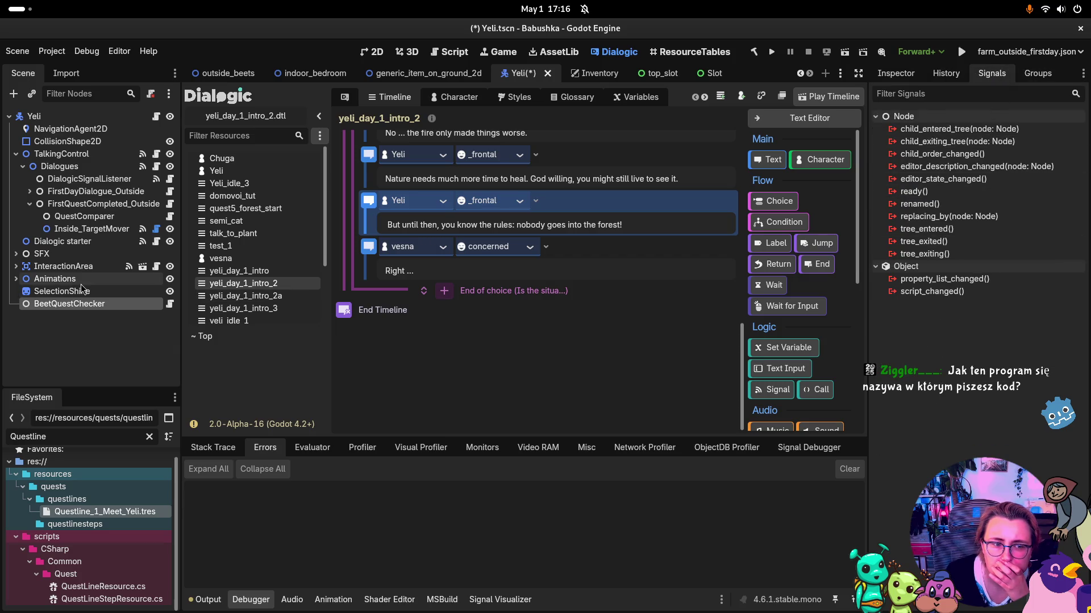
click(911, 154)
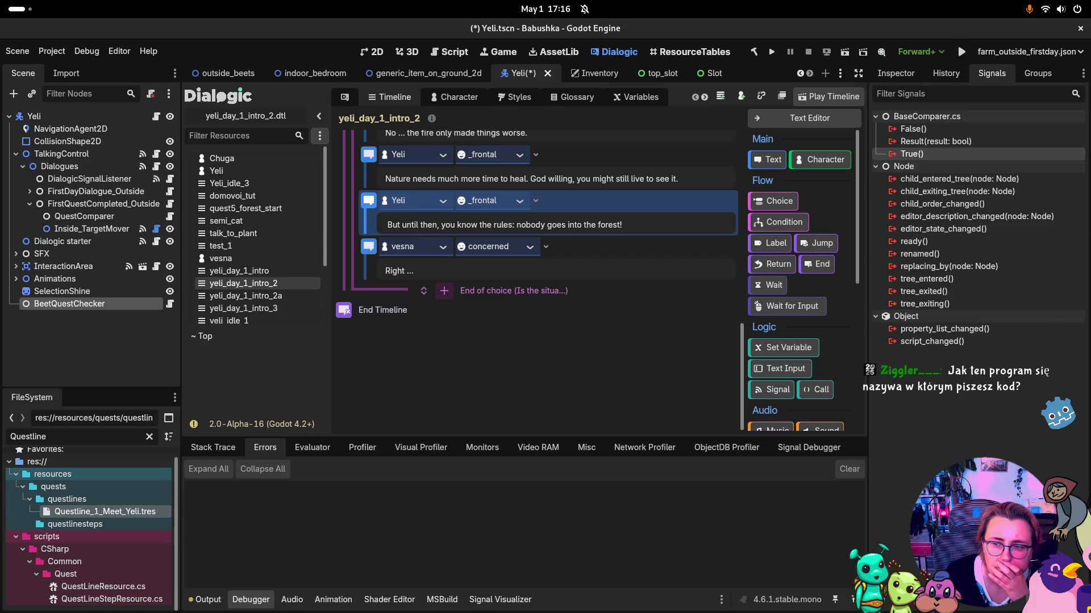
double_click(912, 153)
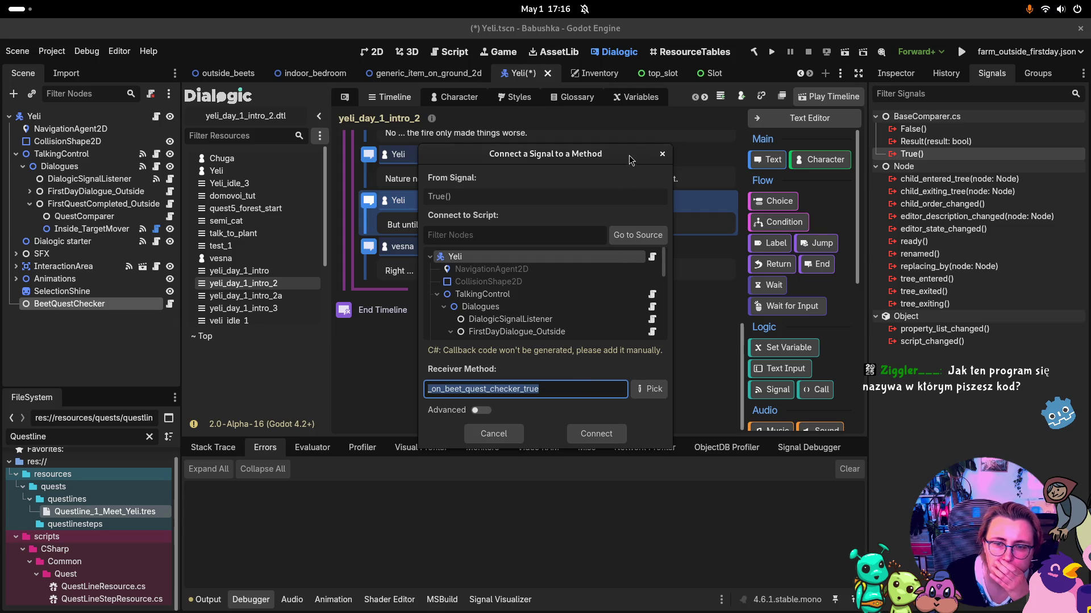
click(661, 154)
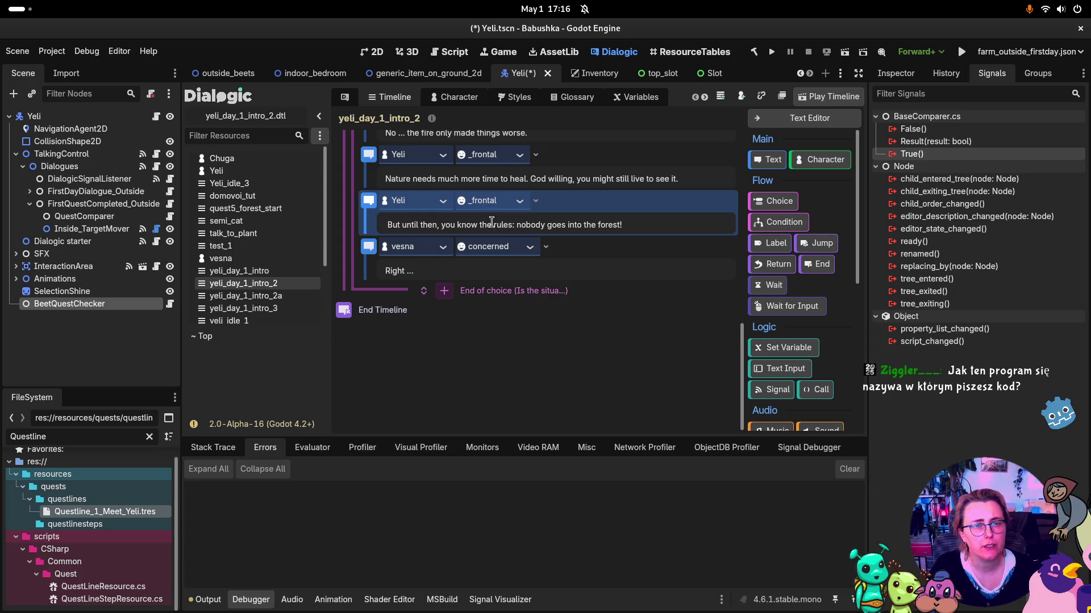
key(ctrl+s)
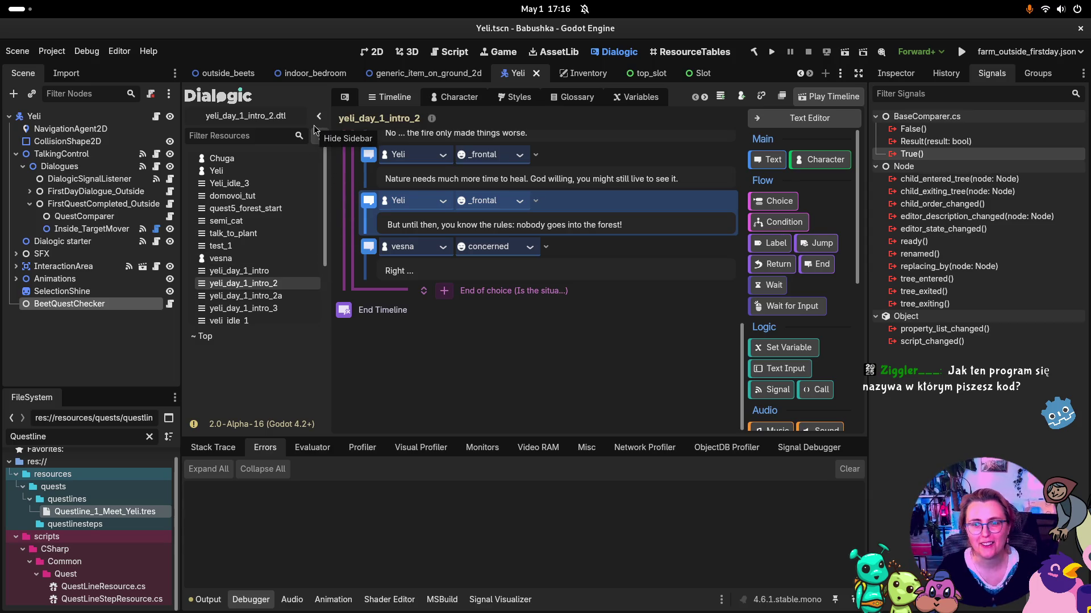
Step: Close the top_slot, Slot and Inventory scene tabs to return to Yeli
click(652, 76)
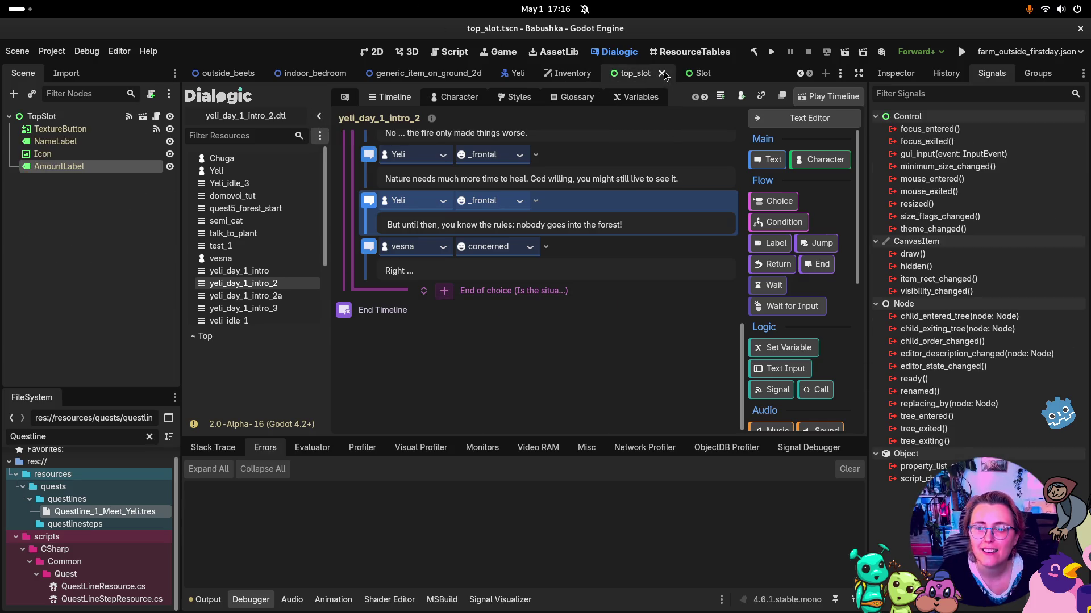
click(663, 74)
click(760, 76)
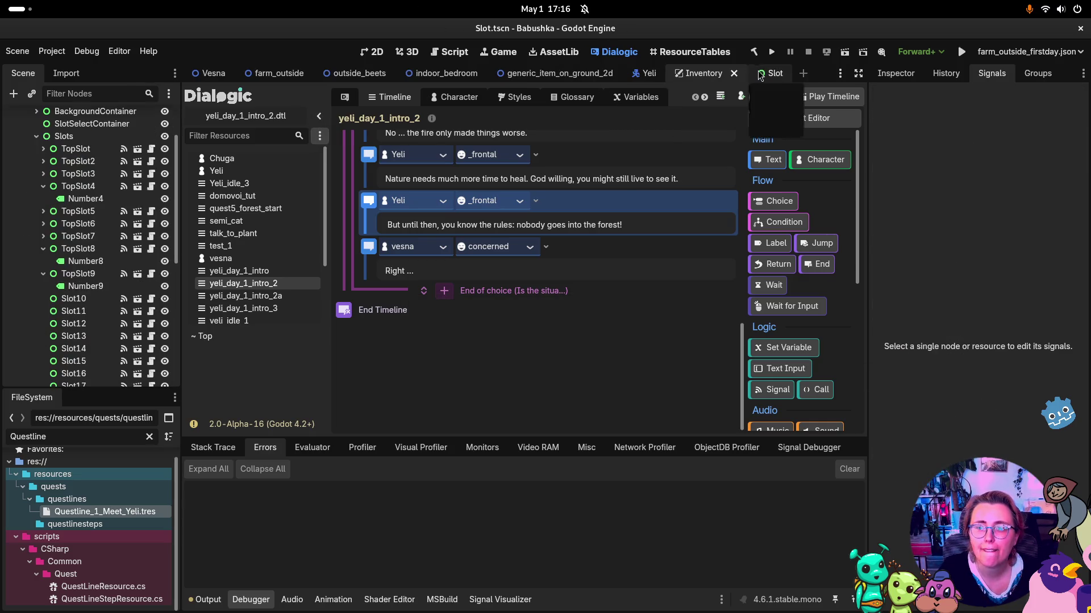
click(791, 74)
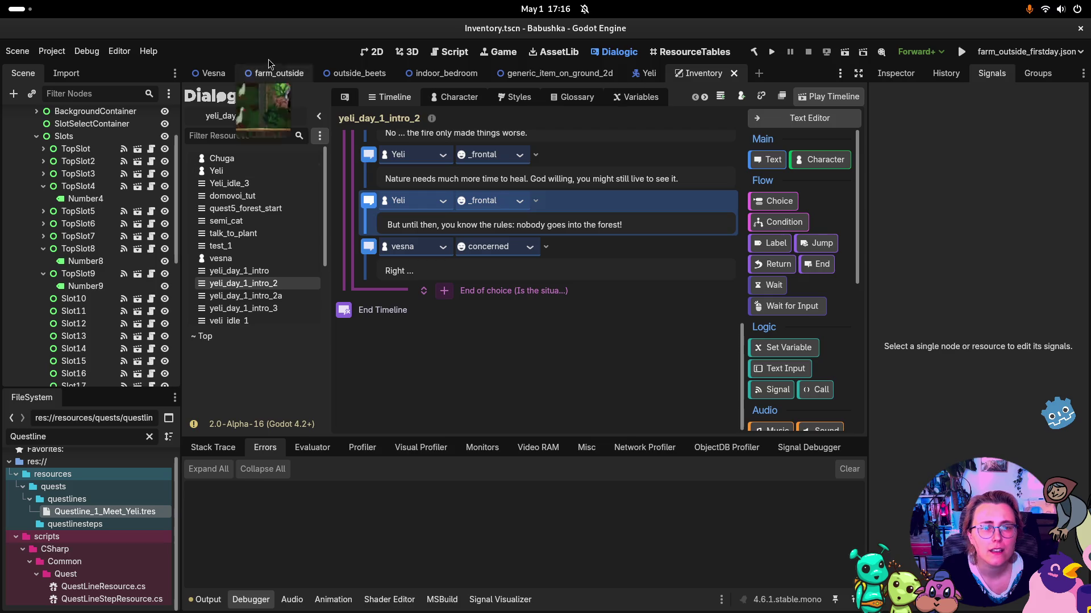
click(734, 73)
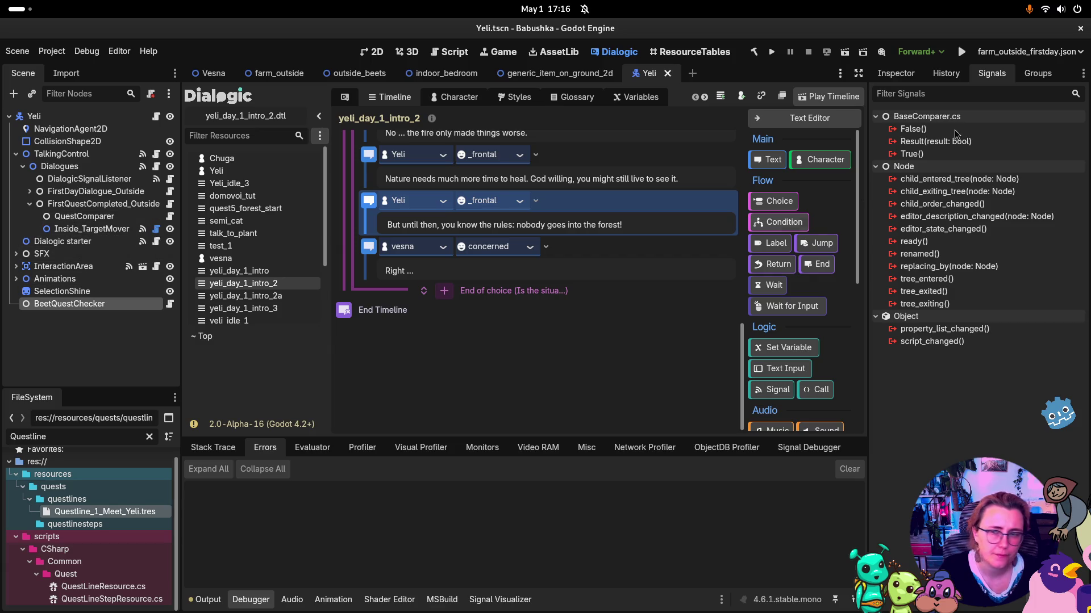
Step: Connect BeetQuestChecker's True() signal to MoveToTarget on Inside_TargetMover
click(912, 154)
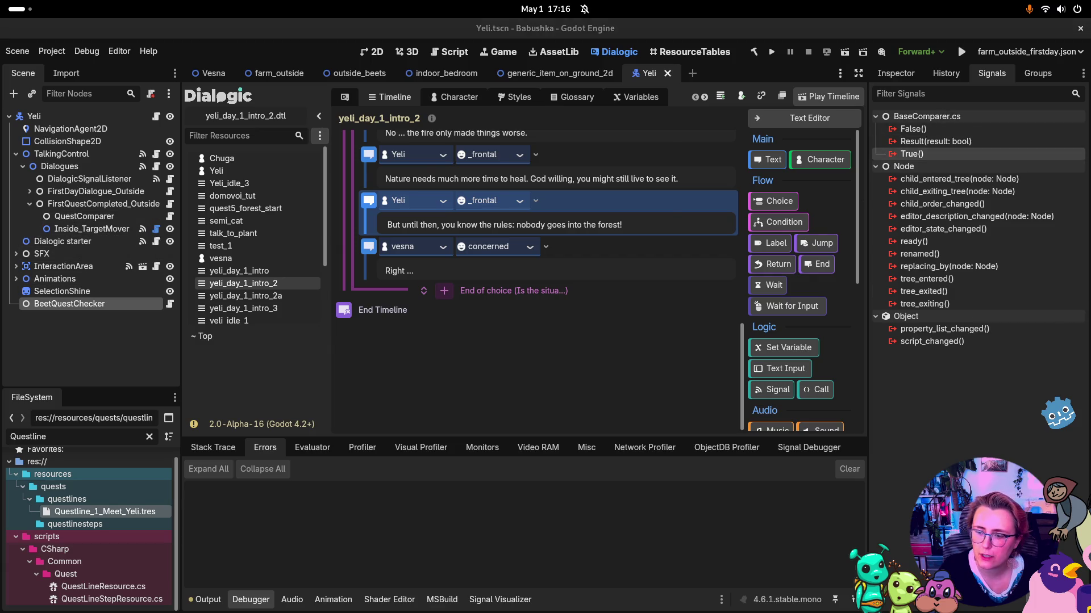
double_click(912, 154)
click(480, 235)
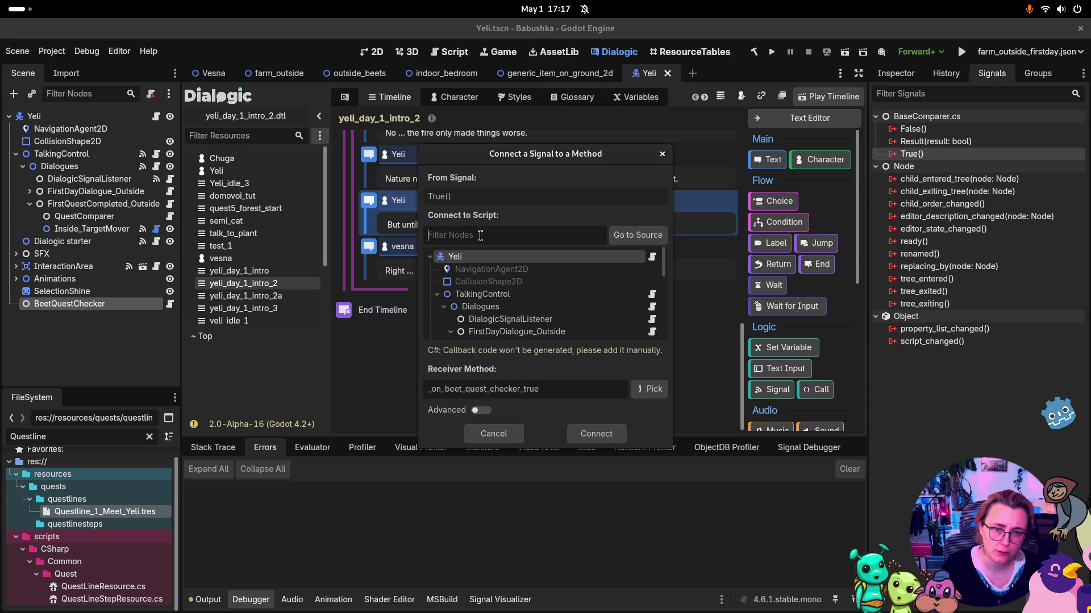
text(Target)
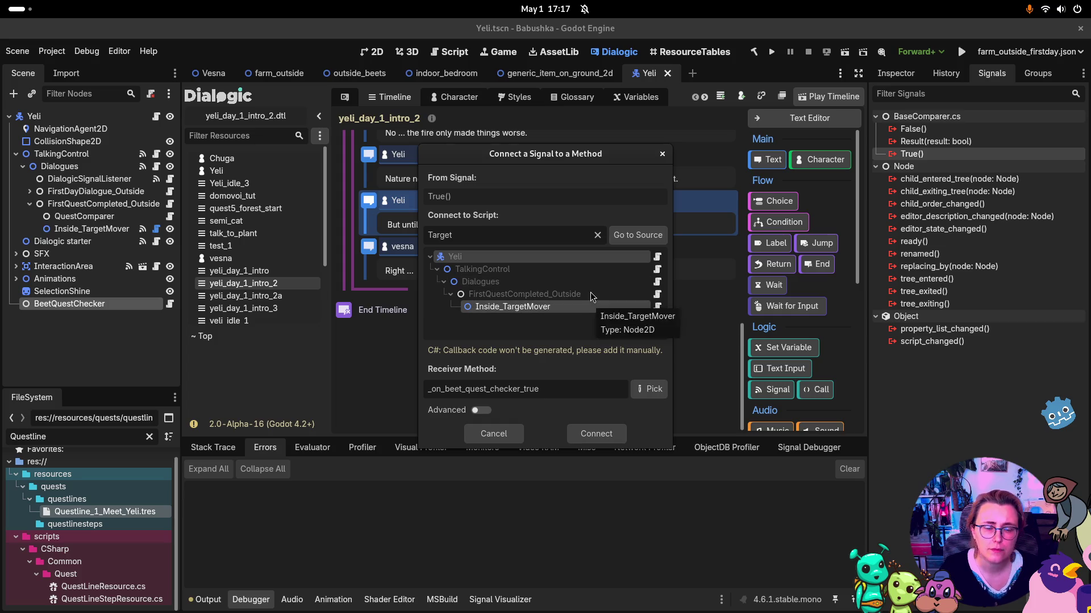
click(654, 394)
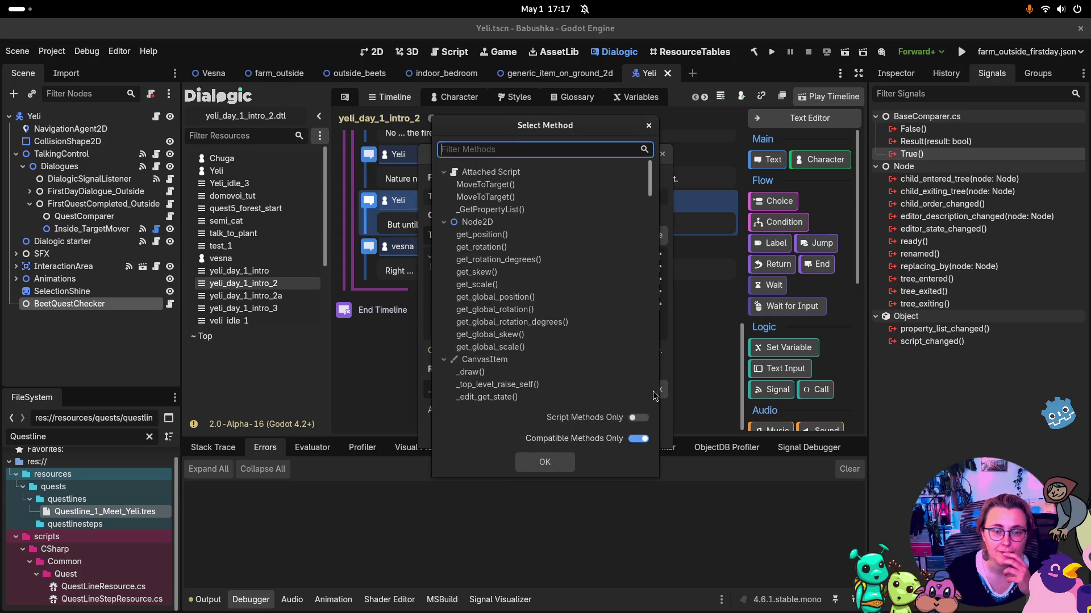
click(526, 197)
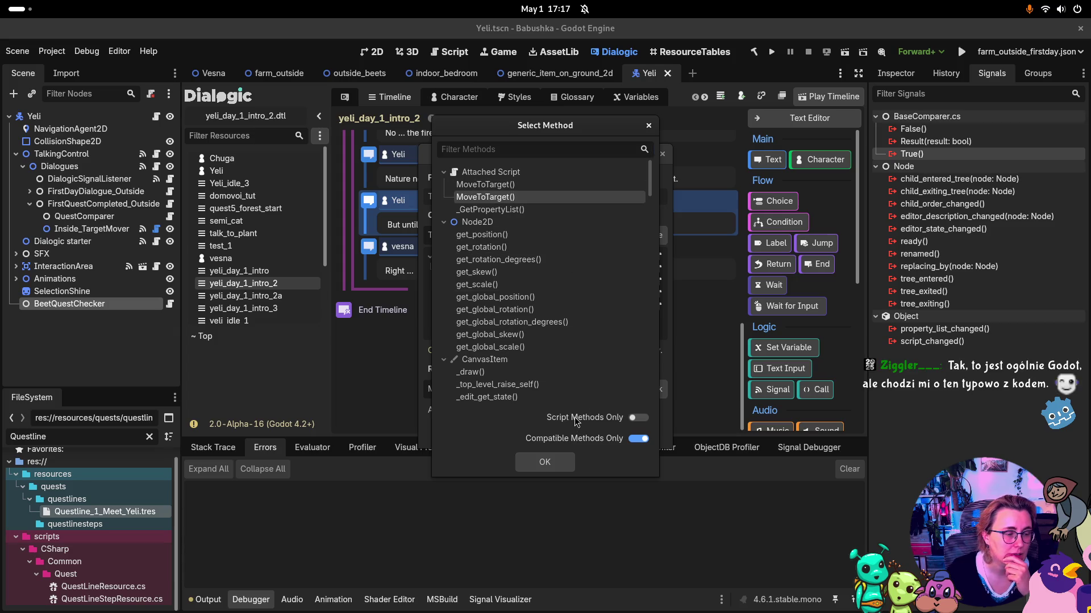
click(544, 462)
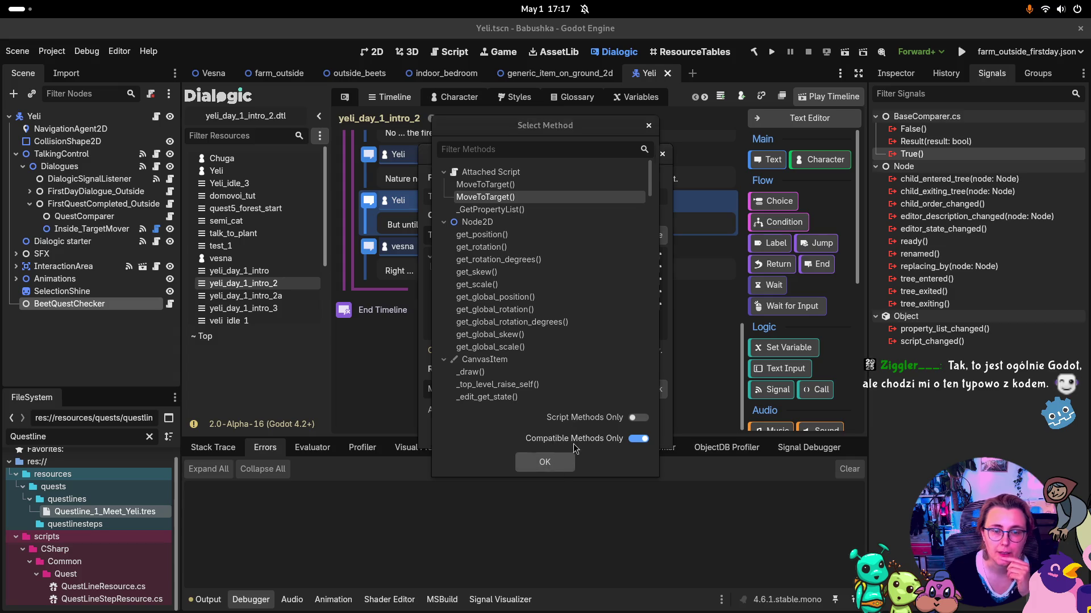
click(597, 433)
key(super)
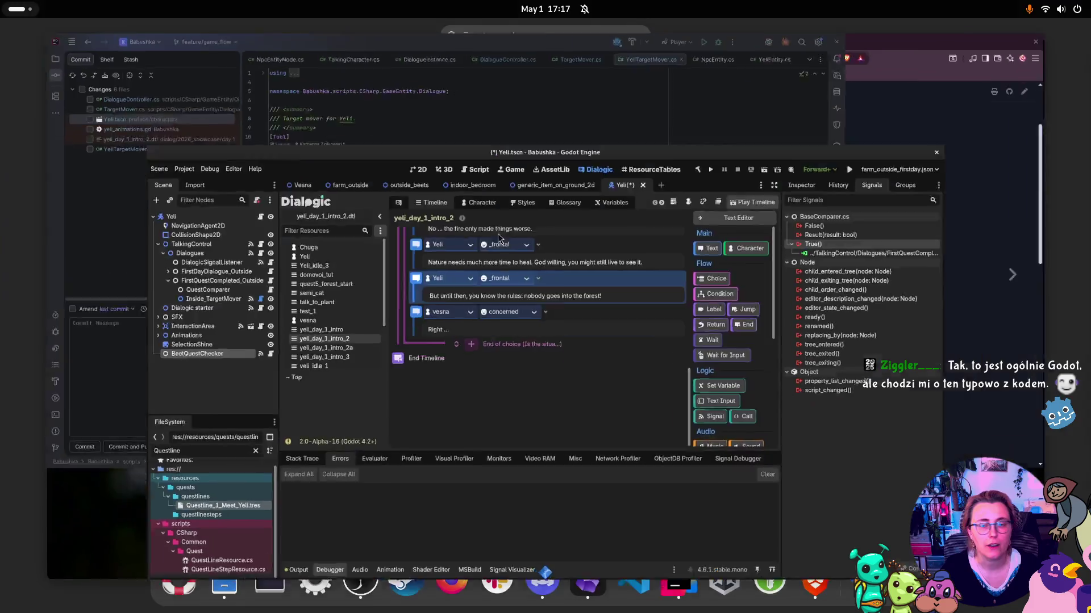
Step: Bring Rider forward with YeliTargetMover.cs, browse the main menus and the Learn IDE Features panel
click(338, 191)
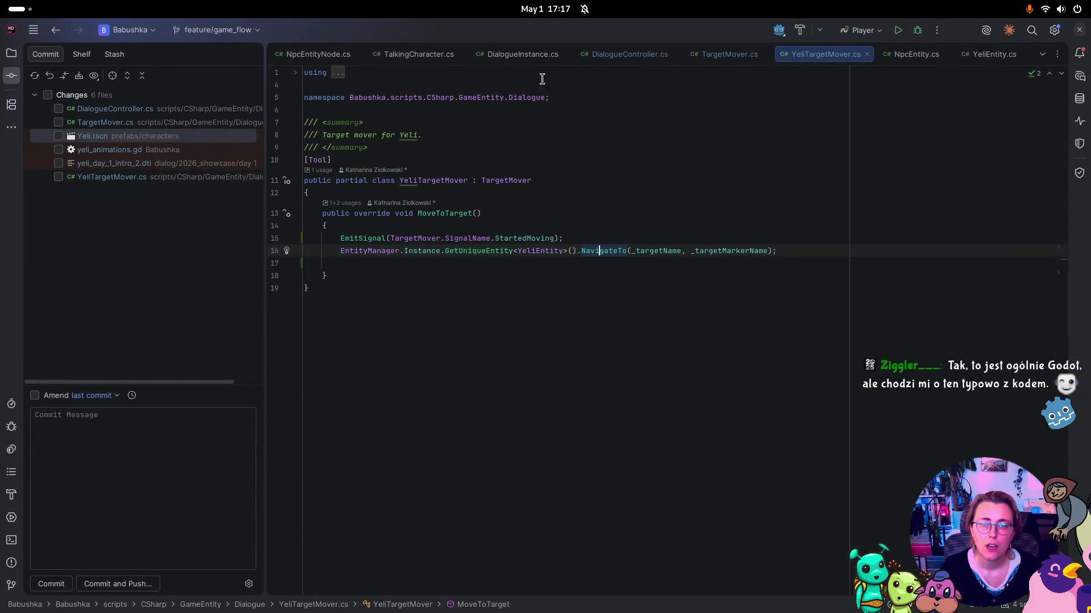
click(13, 54)
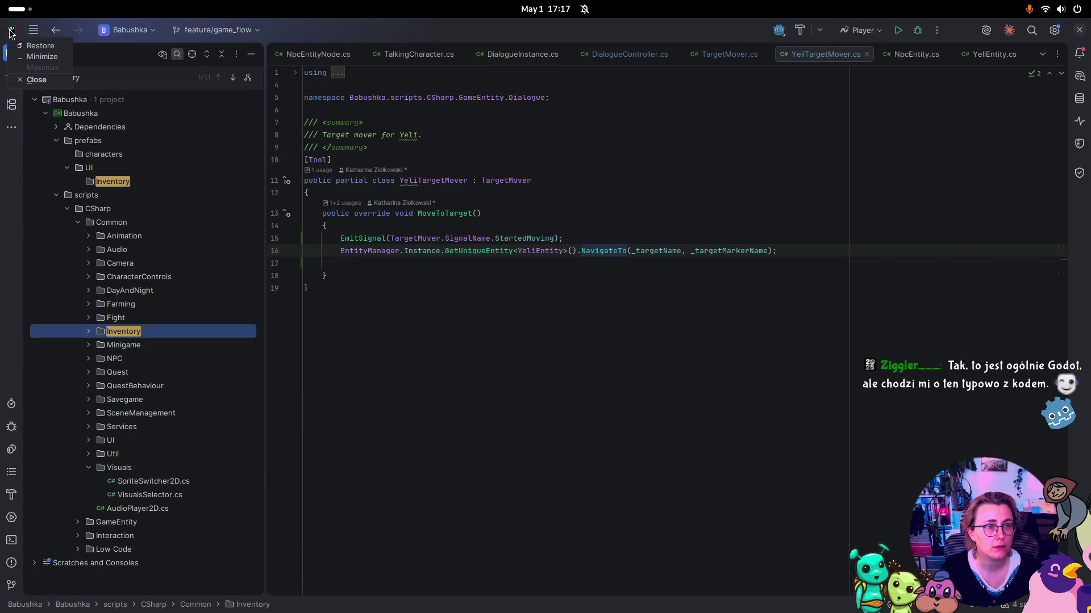
click(33, 31)
key(Escape)
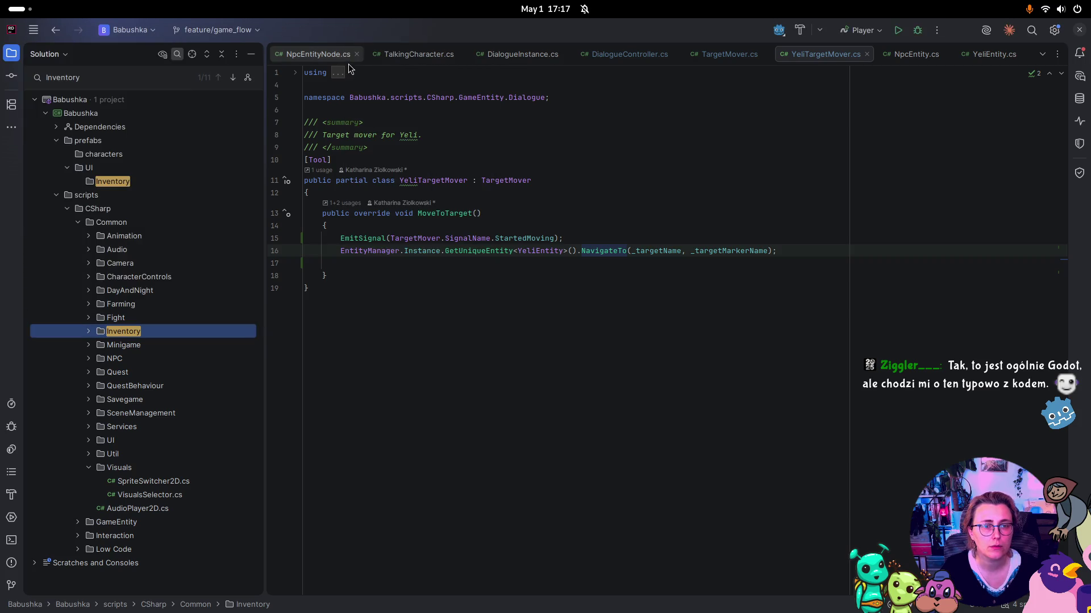
click(33, 33)
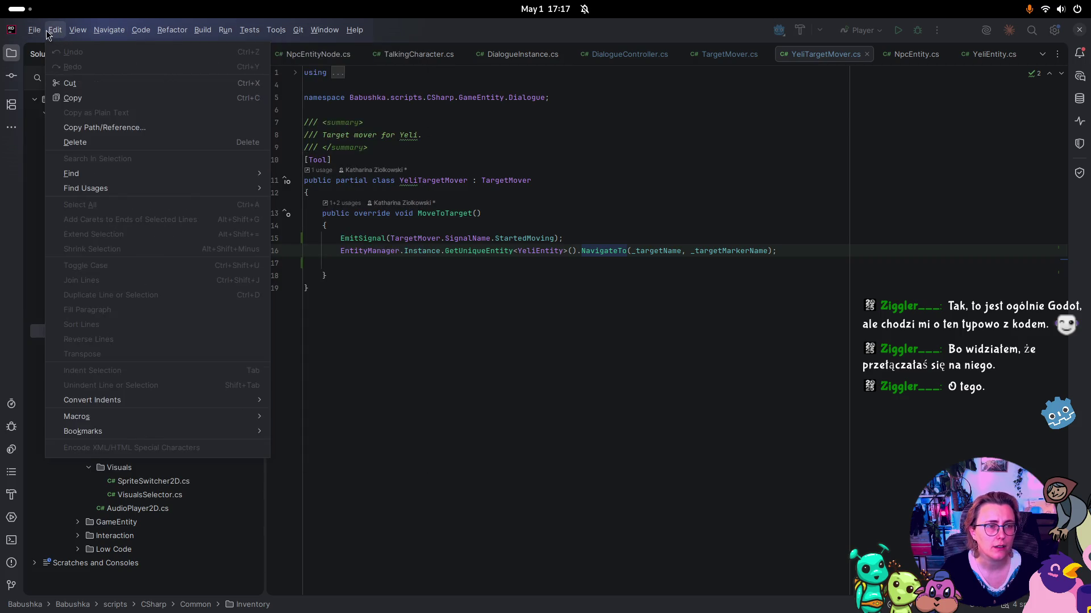
mouse_move(305, 26)
mouse_move(350, 35)
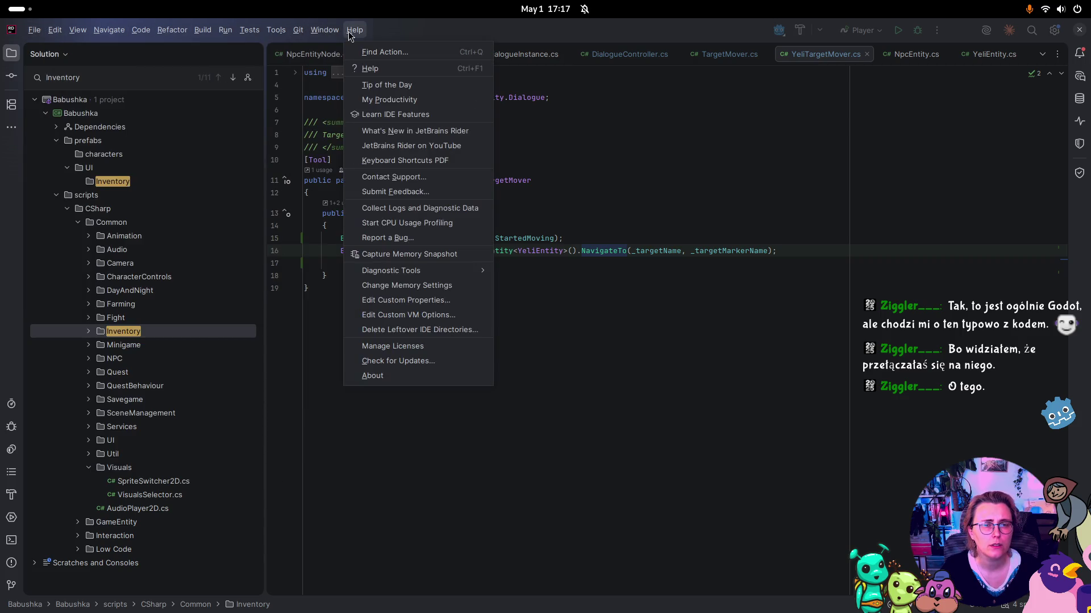
click(394, 119)
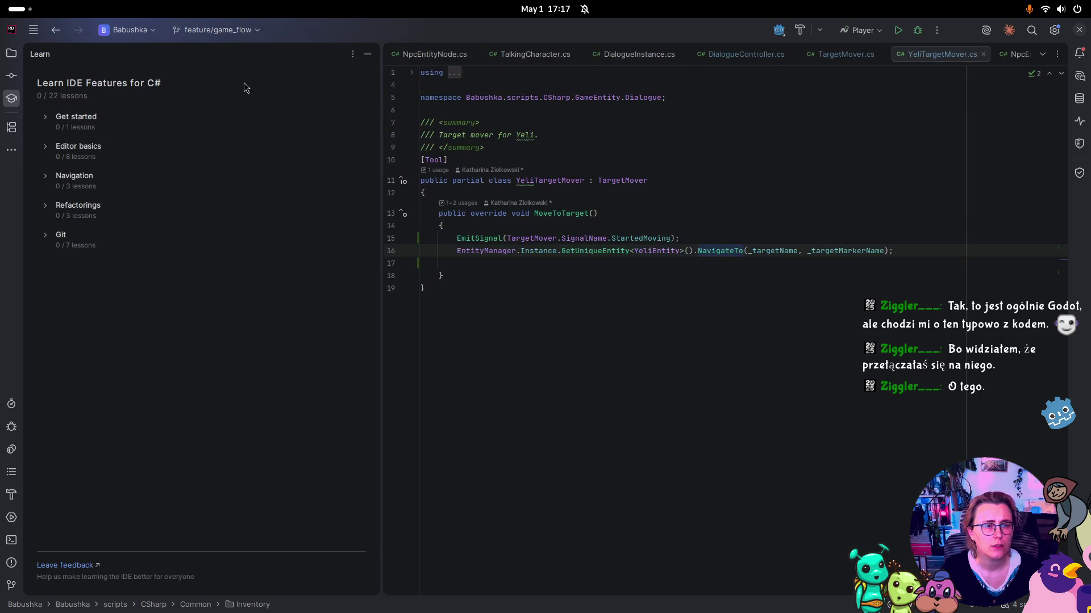
click(365, 54)
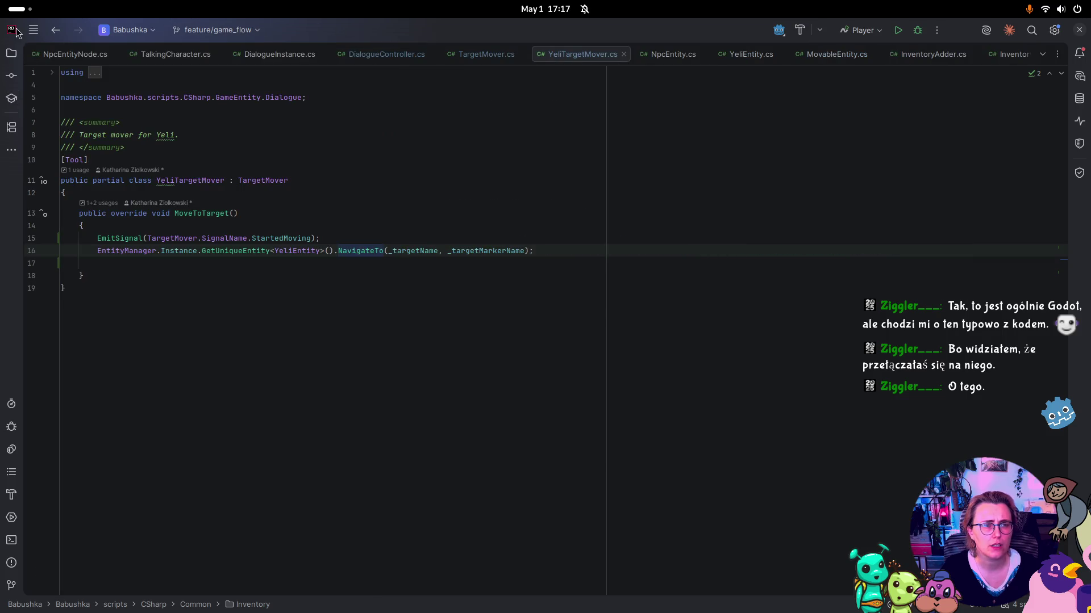
Step: Show the About JetBrains Rider dialog from the Help menu
click(32, 34)
mouse_move(354, 31)
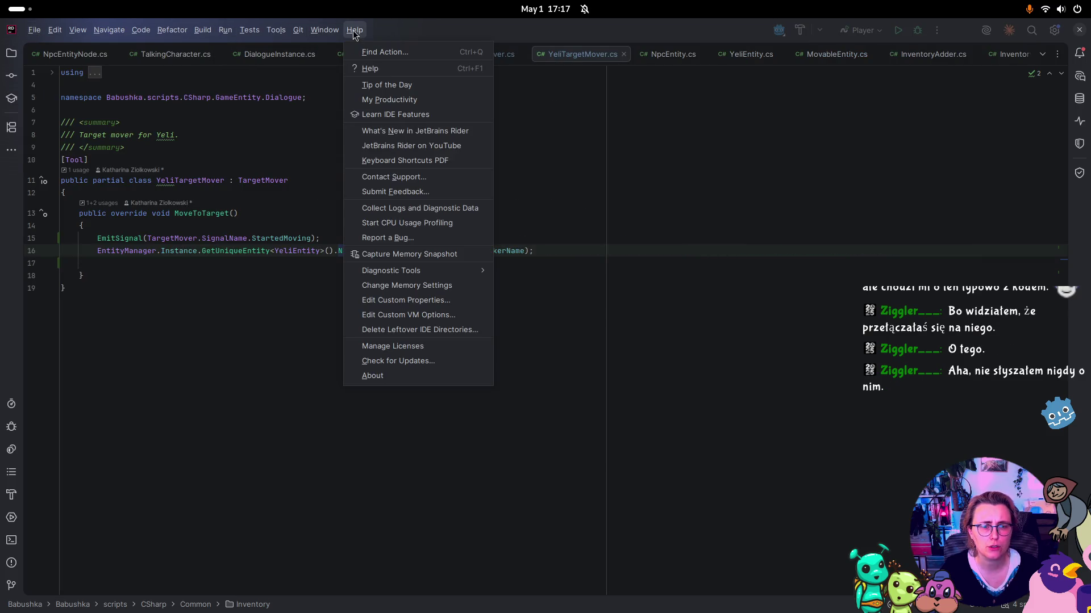
click(394, 376)
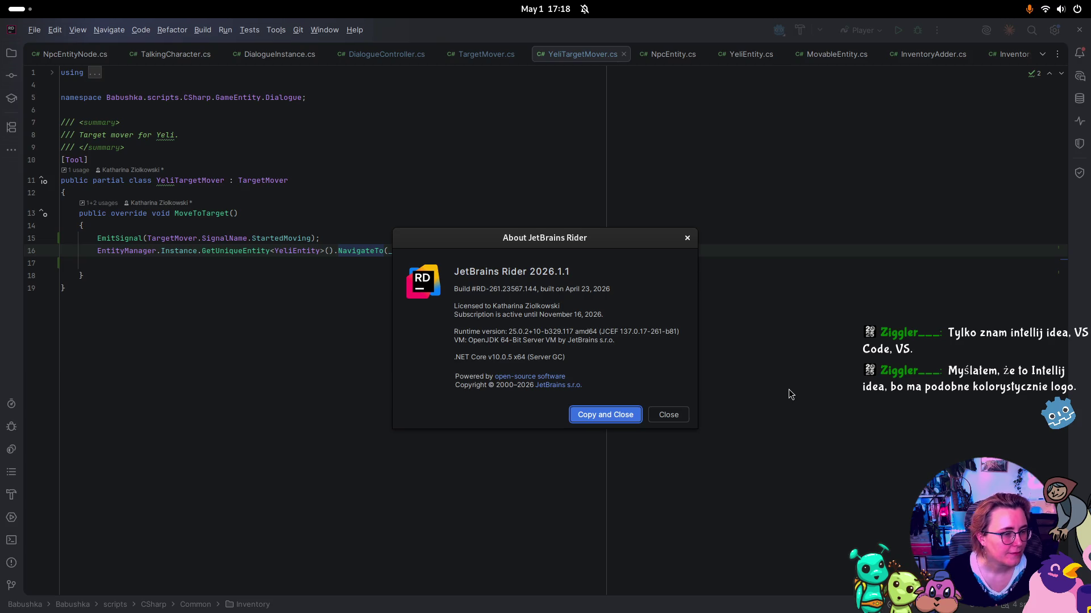
Step: After reading Rider's version 2026.1.1 details, bring up the overview of open windows
key(super)
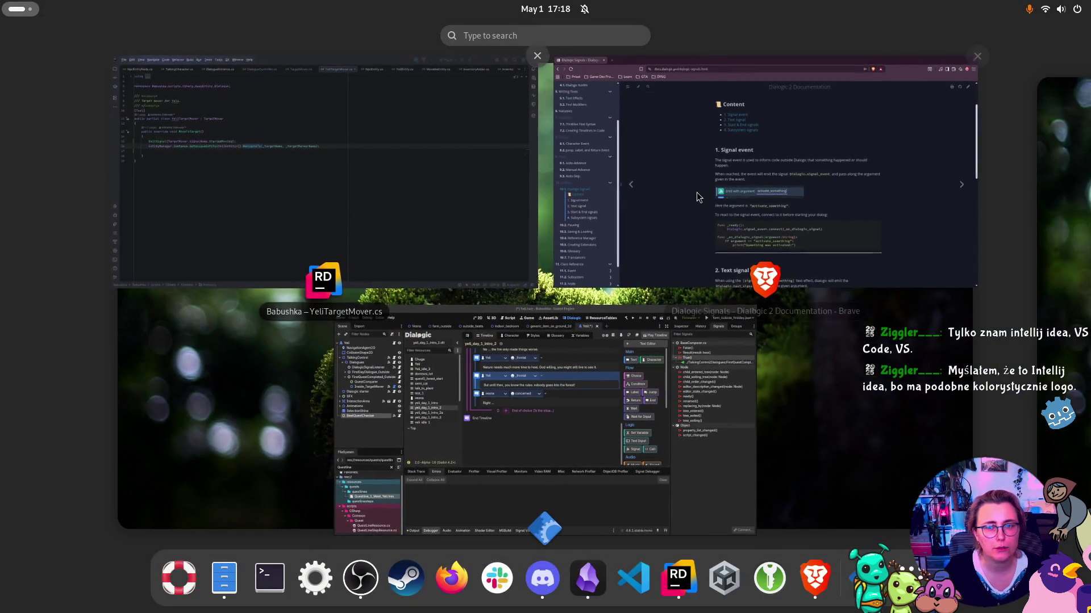
Step: In Brave, visit jetbrains.com in a new tab, close it, then return to Godot
click(625, 182)
click(151, 30)
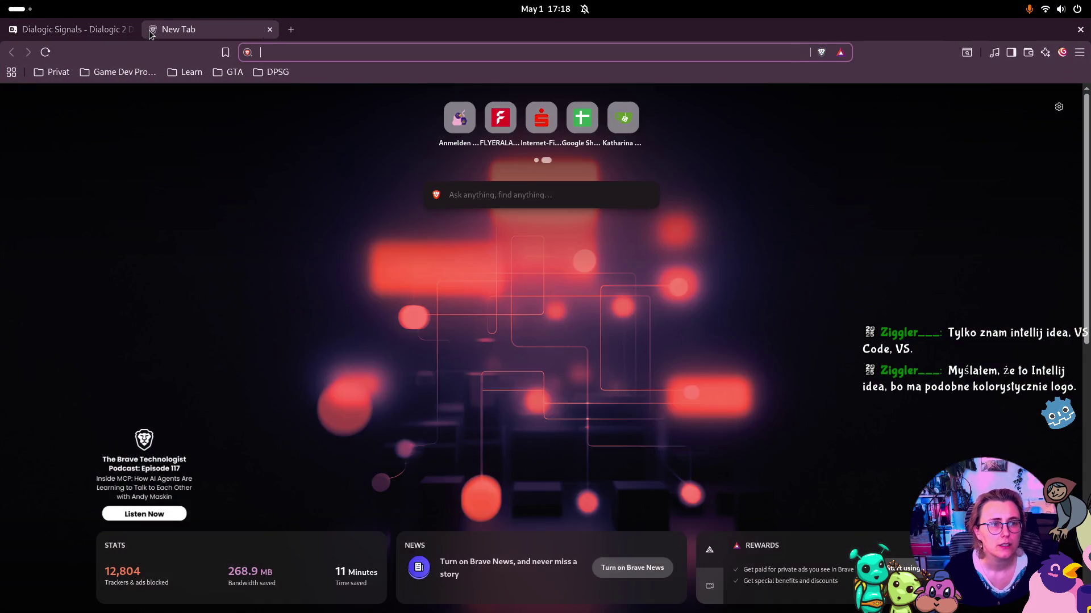
text(jatbrains)
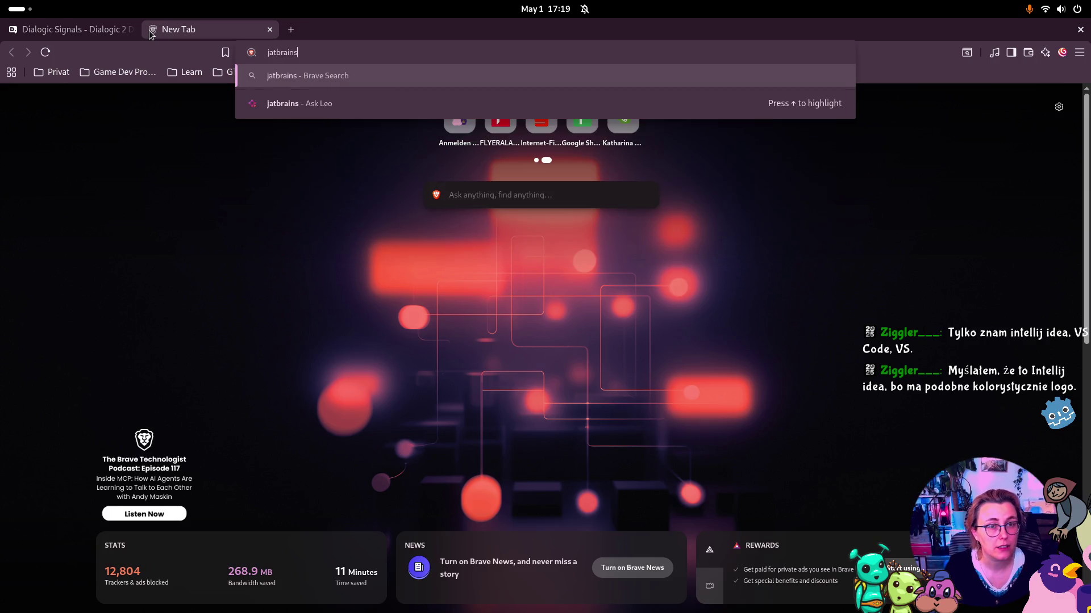
key(BackSpace)
key(BackSpace)
key(BackSpace)
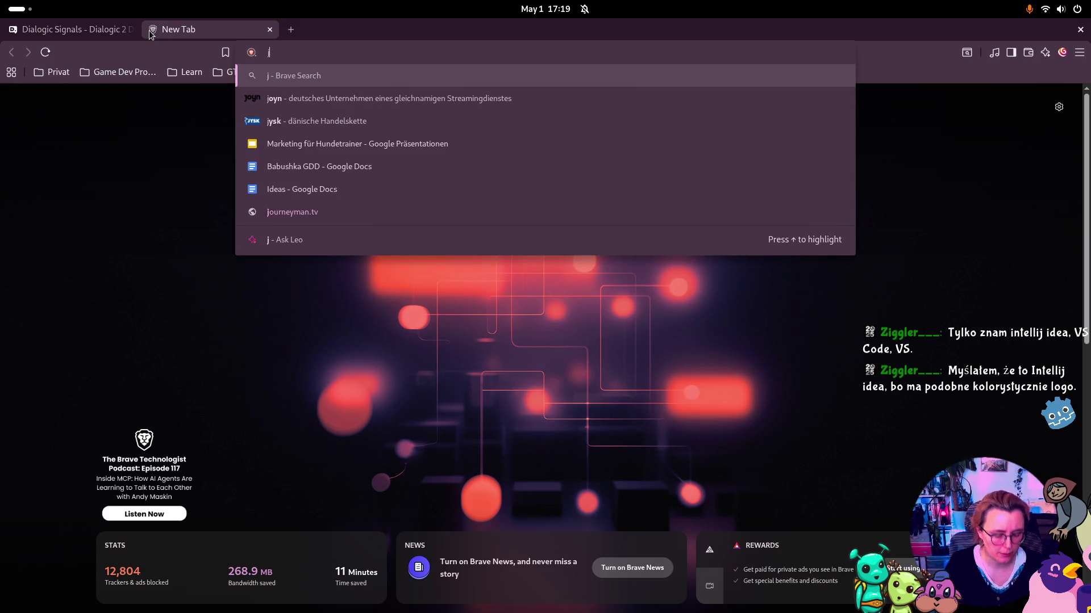
text(etbrains.com)
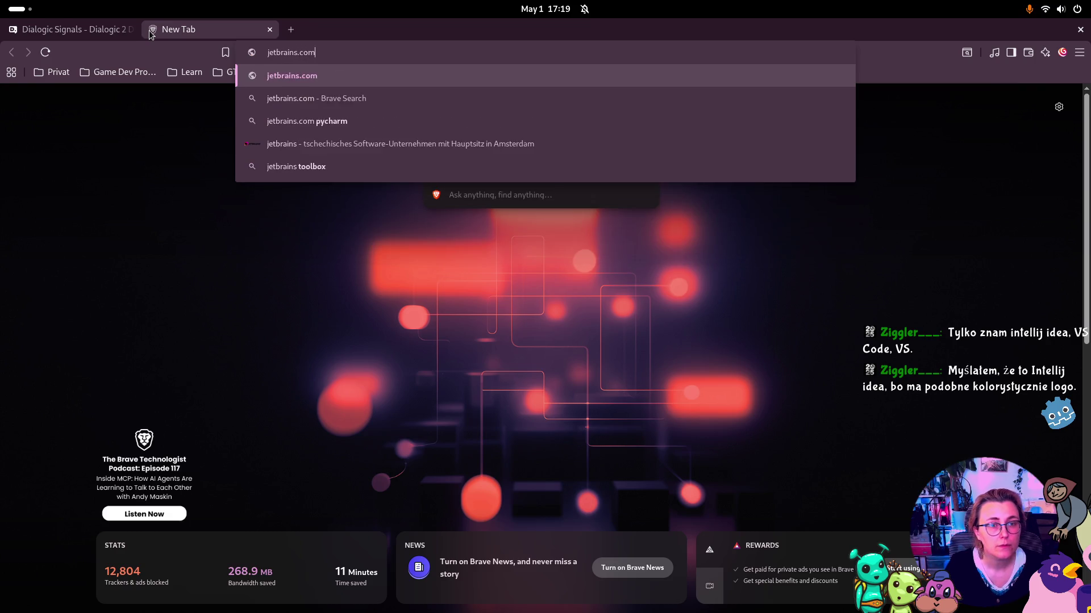
key(Return)
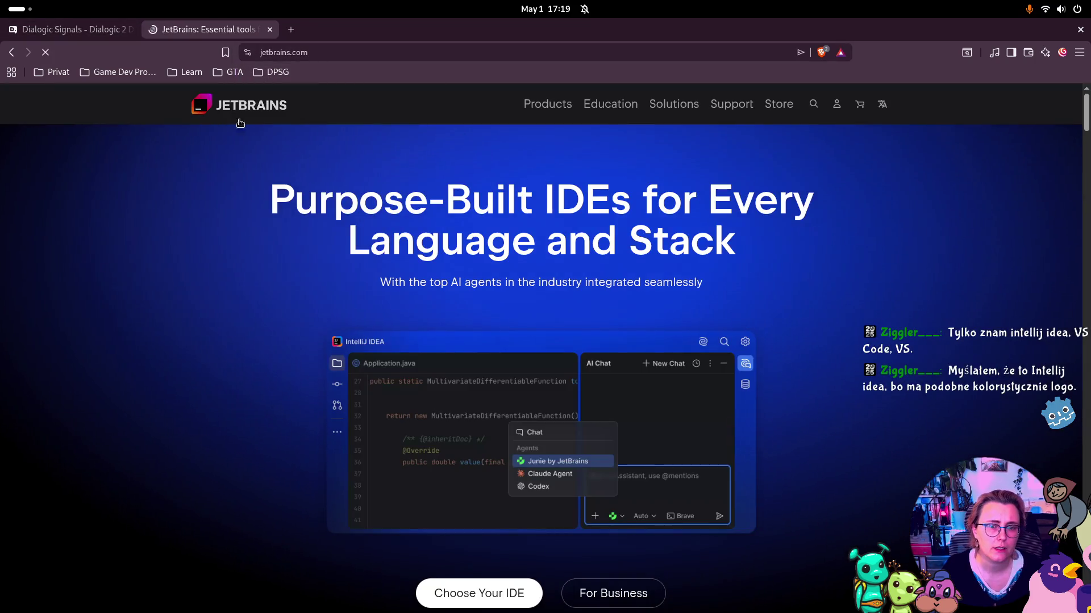
mouse_move(536, 111)
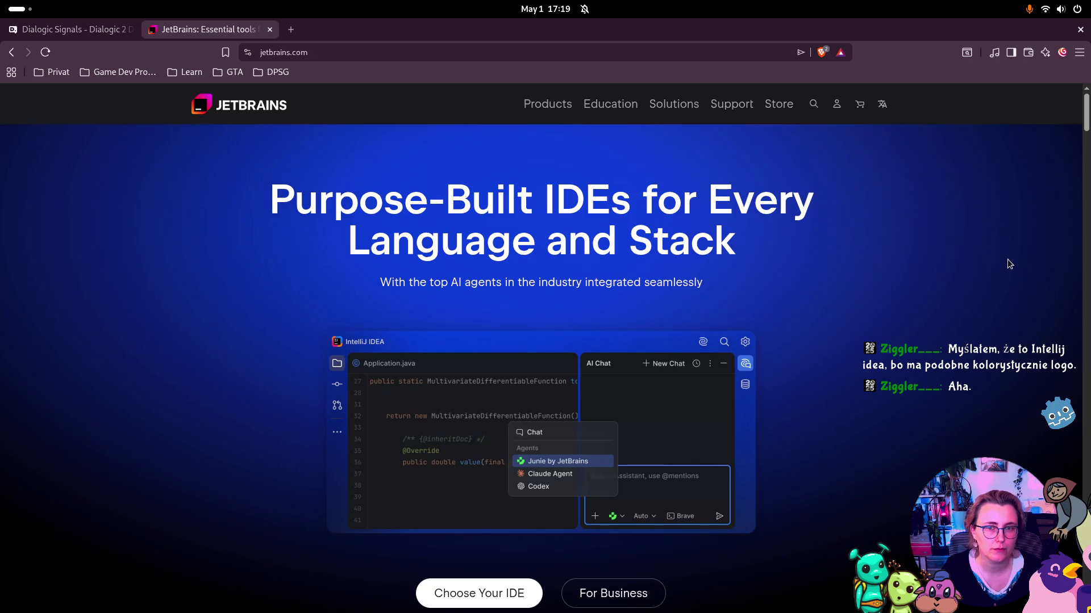
click(270, 33)
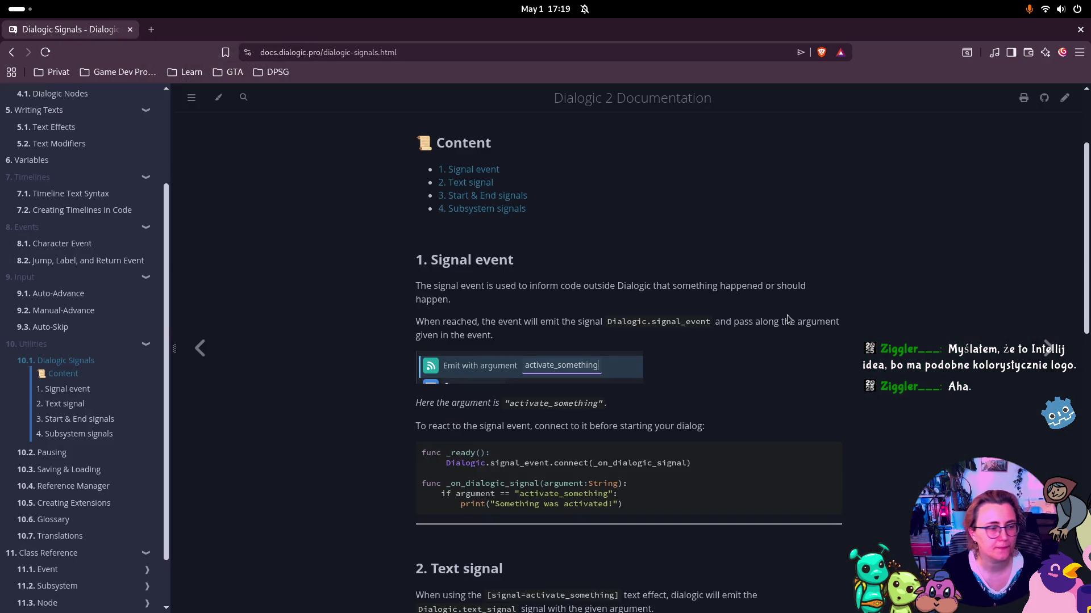
key(super)
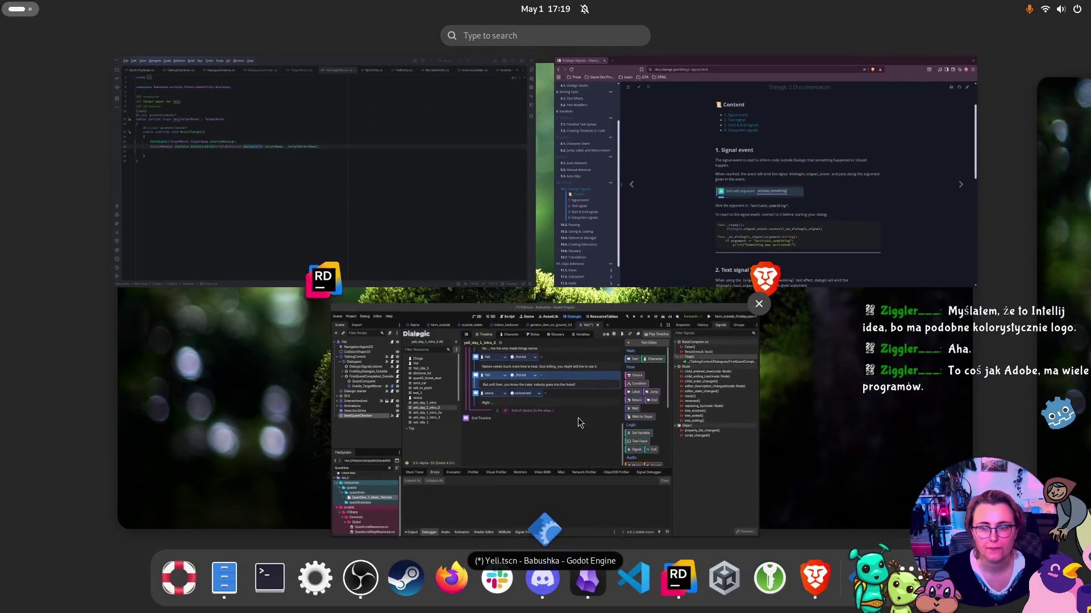
click(569, 428)
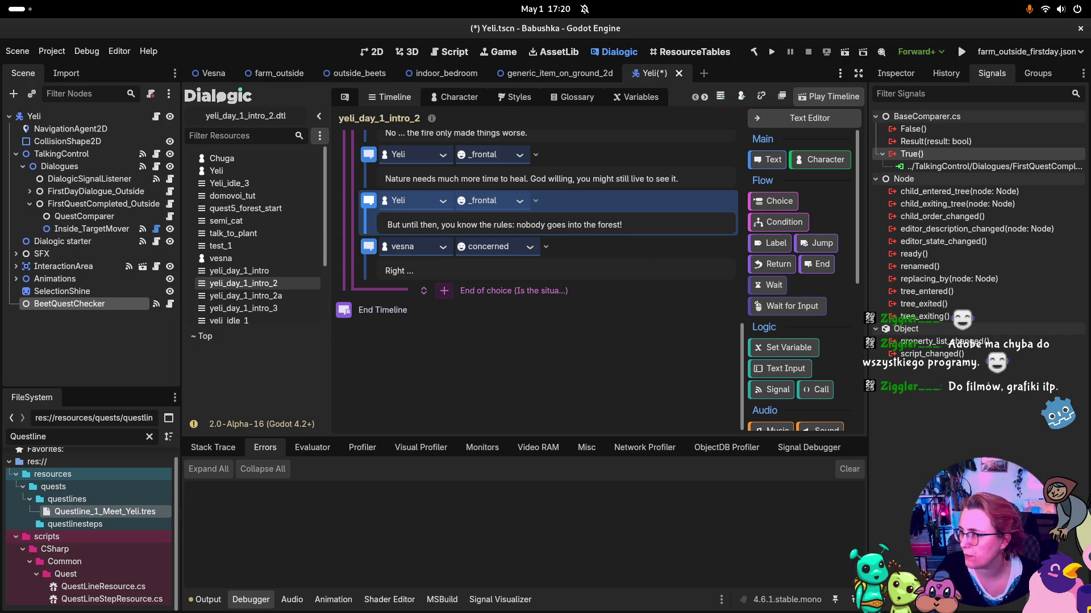
Step: Leave the Yeli scene's BeetQuestChecker signal view for the storyboard document
key(alt+Tab)
Step: Locate the Day 1 'plant 3 beets' quest row in the storyboard, then return to Godot
scroll(570, 324, up, 3)
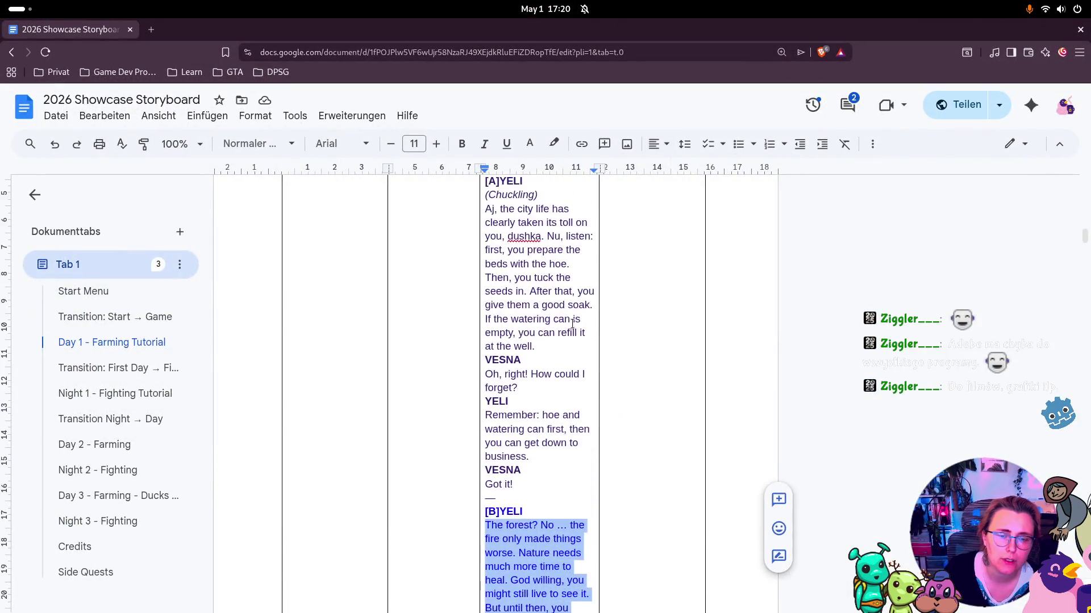
scroll(570, 323, down, 5)
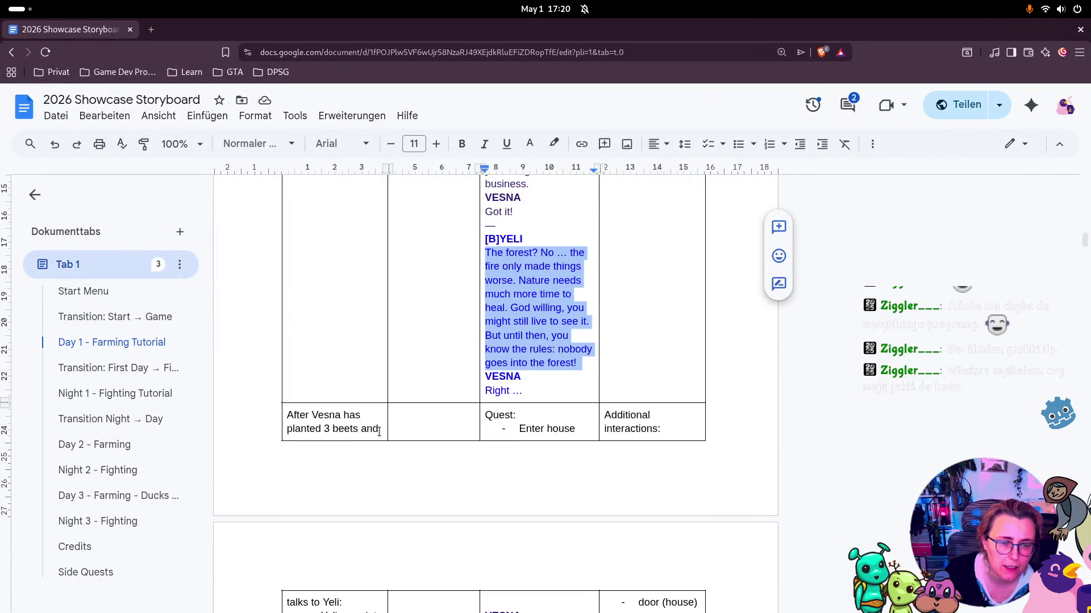
click(325, 428)
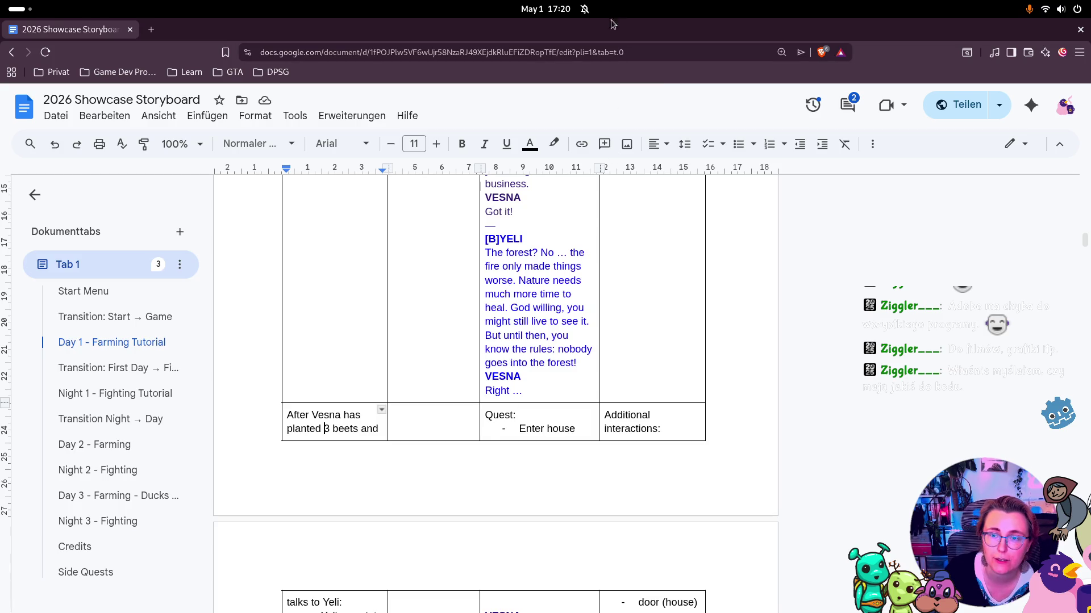
scroll(624, 282, up, 6)
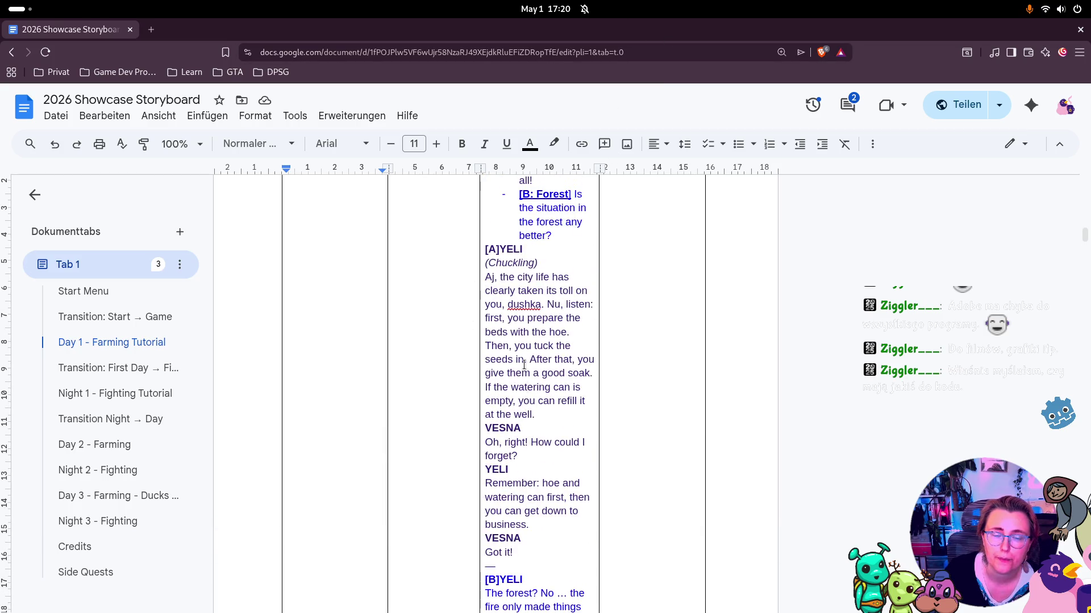
scroll(523, 350, up, 8)
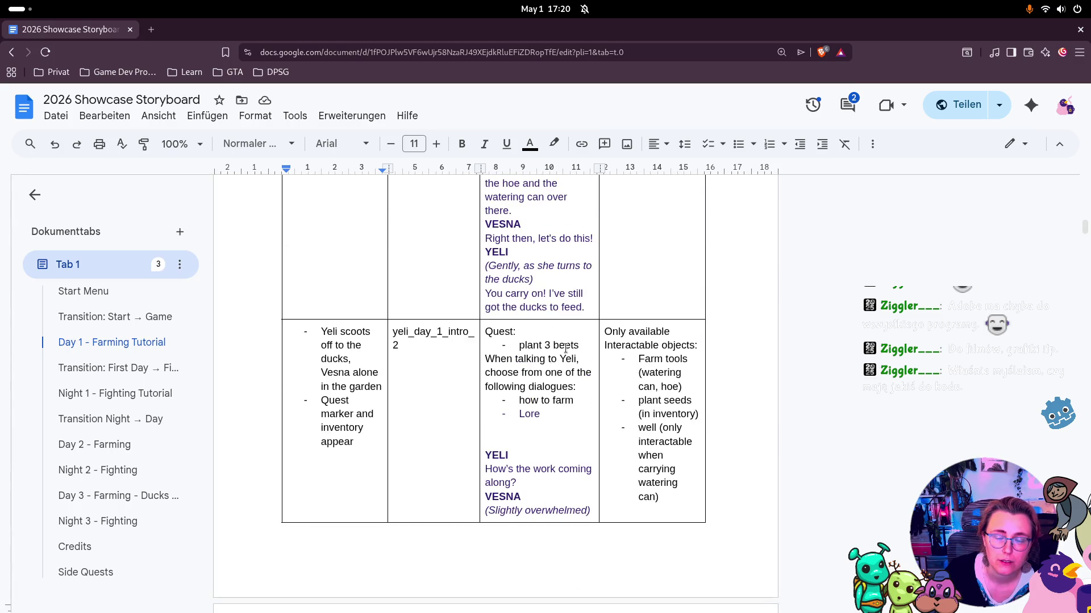
key(alt+Tab)
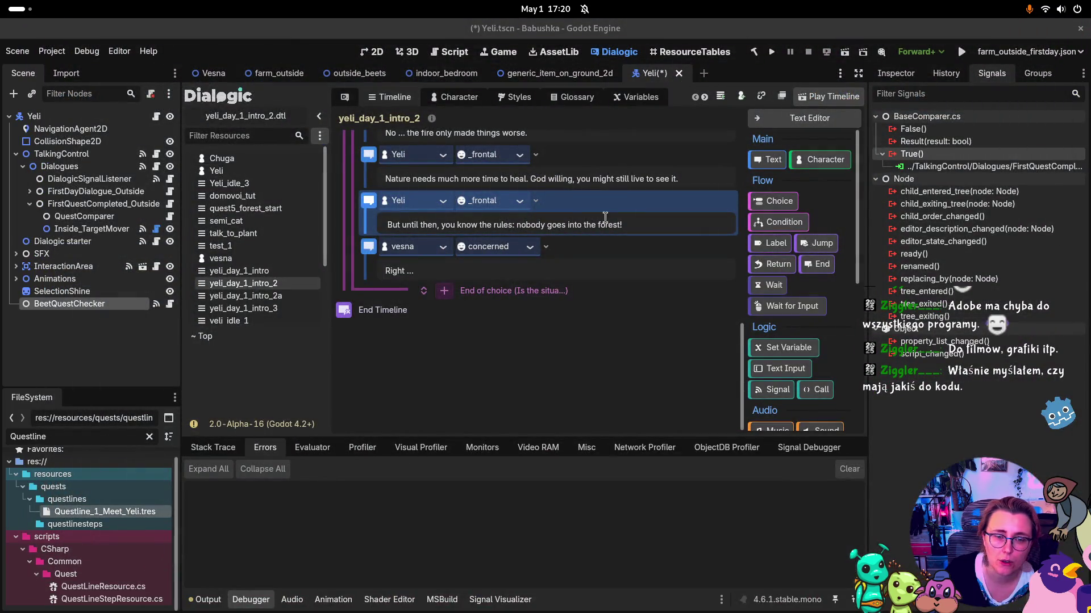
Step: Select the outside dialogue nodes and compare the yeli_day_1_intro_2 and intro_2a timelines, ending on intro_2a
scroll(534, 358, up, 5)
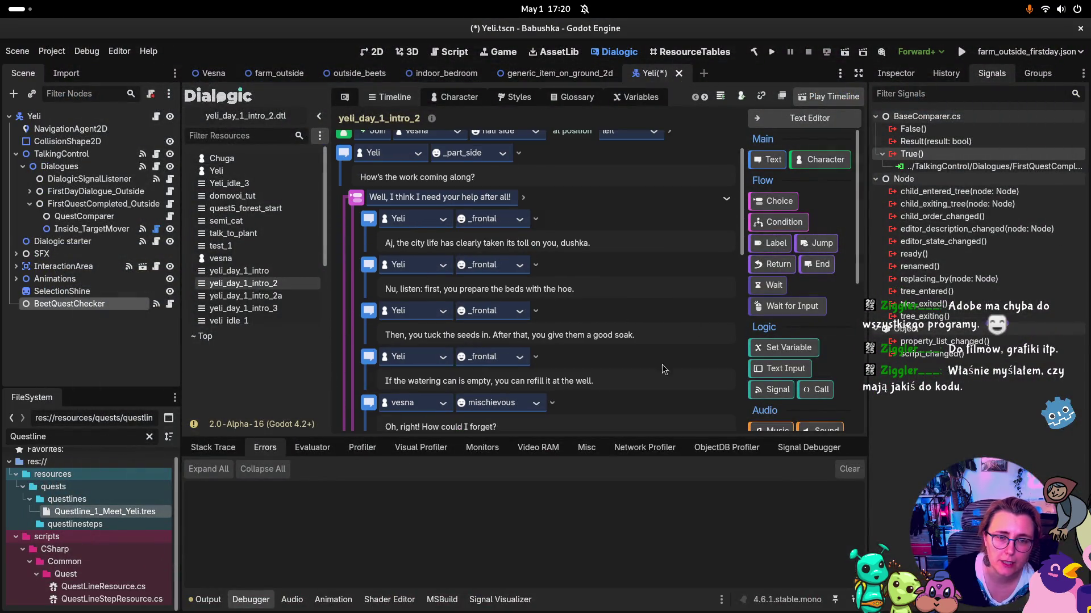
click(78, 208)
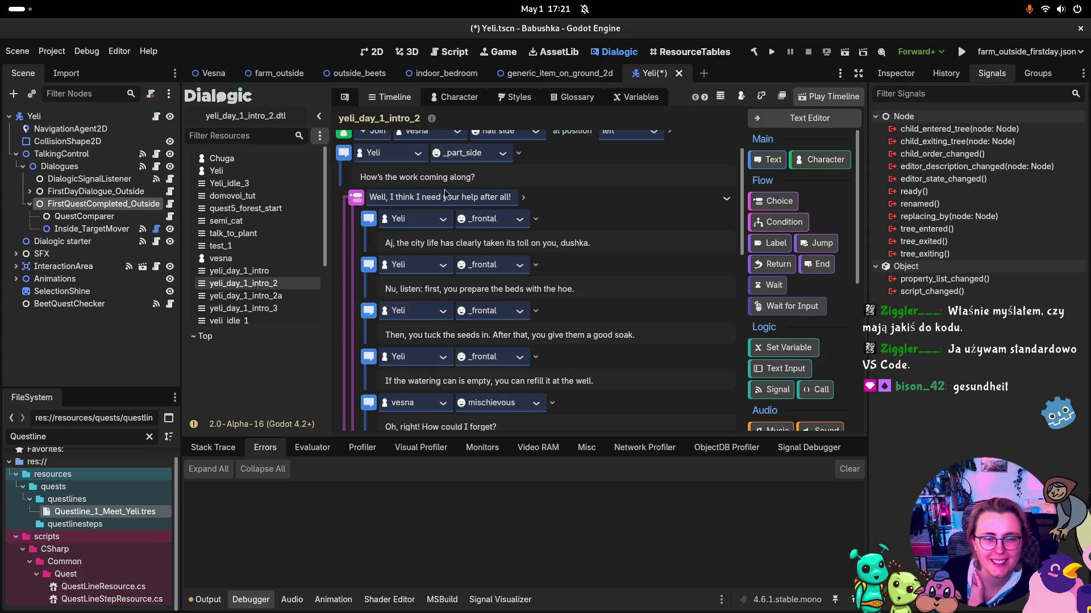
click(91, 192)
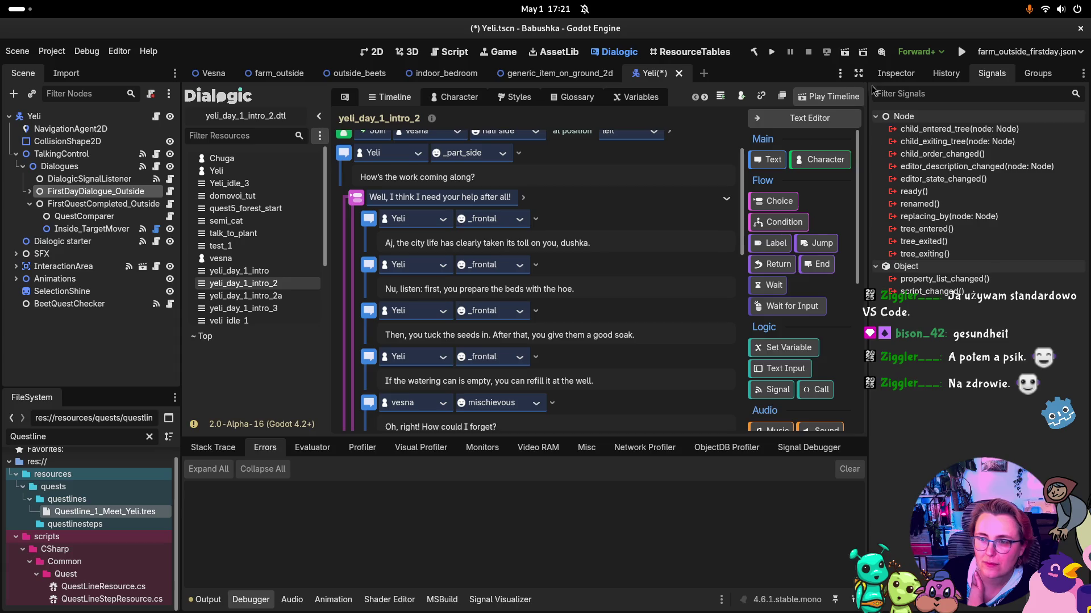
click(247, 287)
click(274, 298)
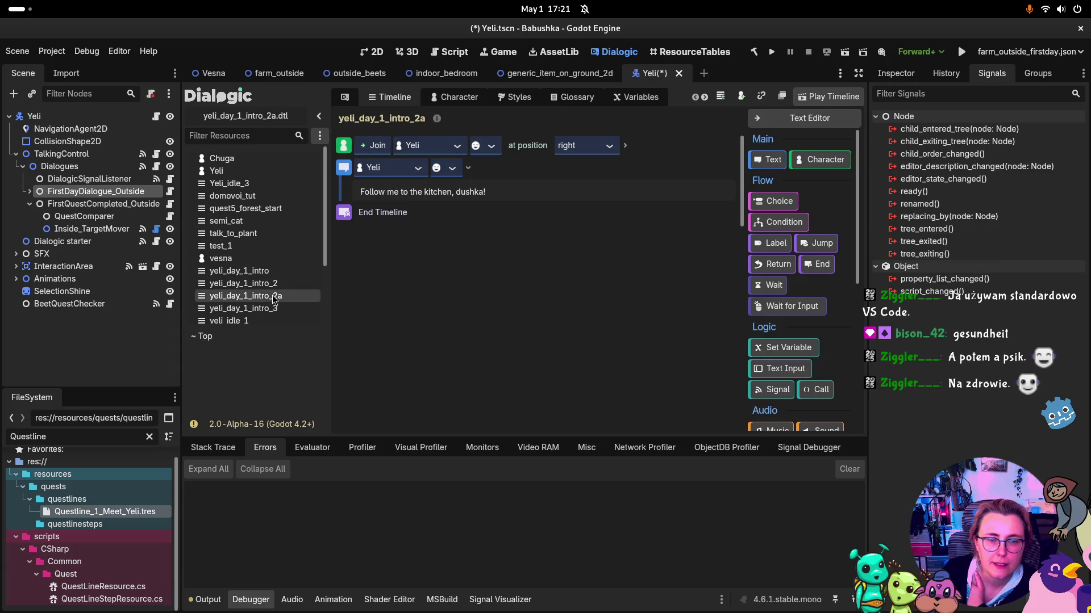
click(263, 285)
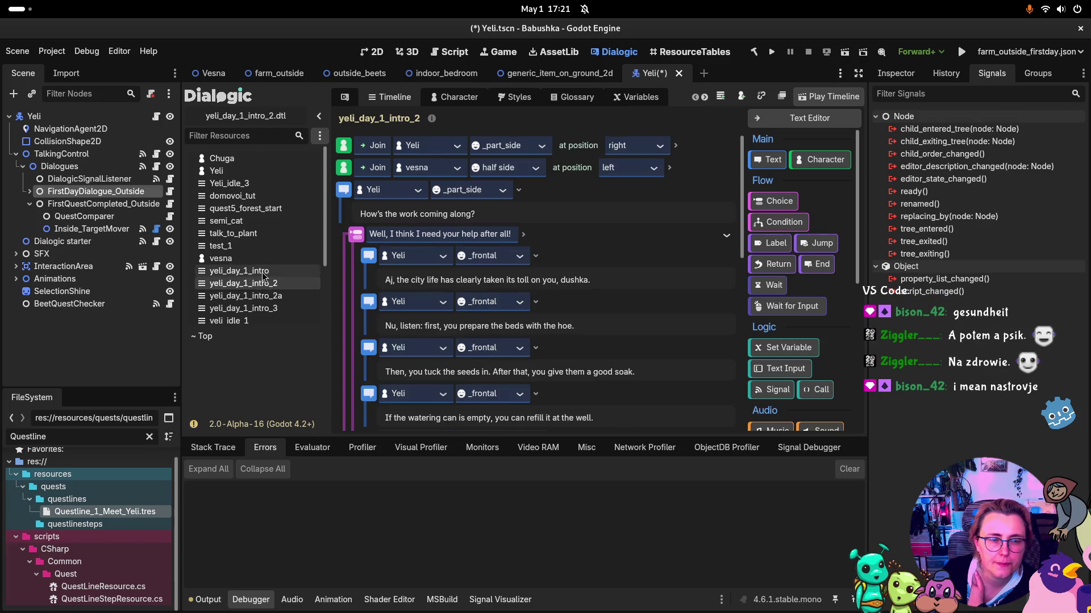
click(257, 297)
Step: Show FirstDayDialogue_Outside's Inspector settings, which use timeline yeli_day_1_intro
click(108, 217)
click(97, 194)
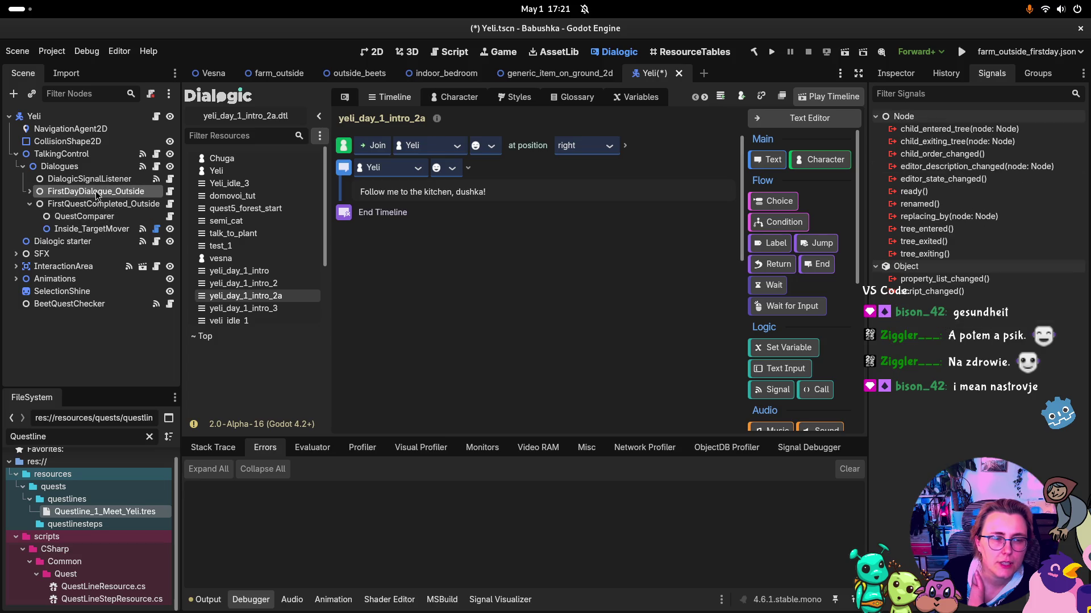
click(896, 73)
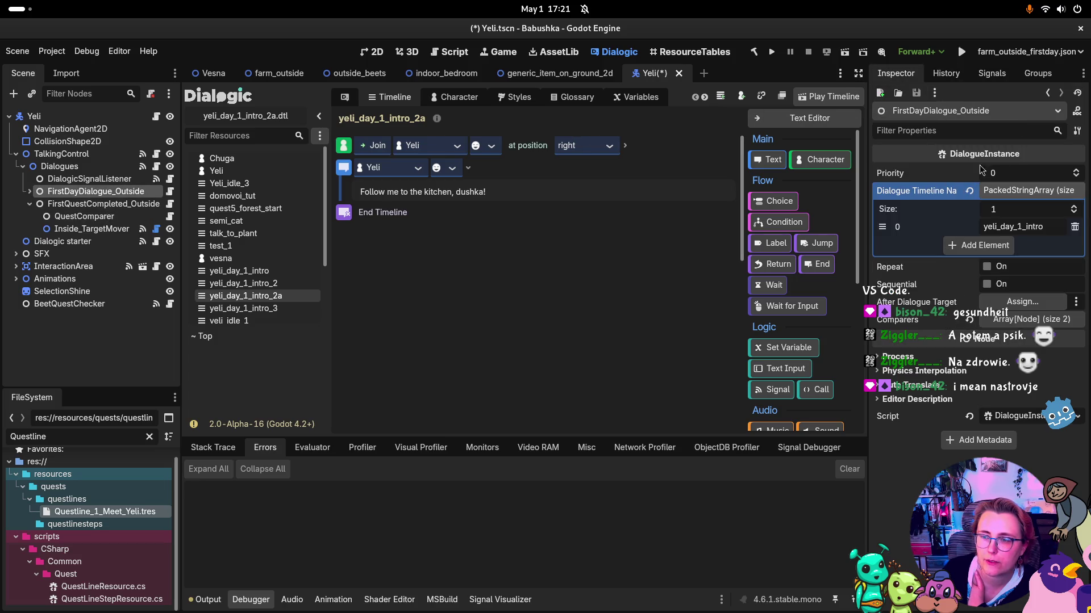
Step: Make FirstQuestCompleted_Outside repeat with no after-dialogue target, and move Inside_TargetMover under BeetQuestChecker
click(108, 208)
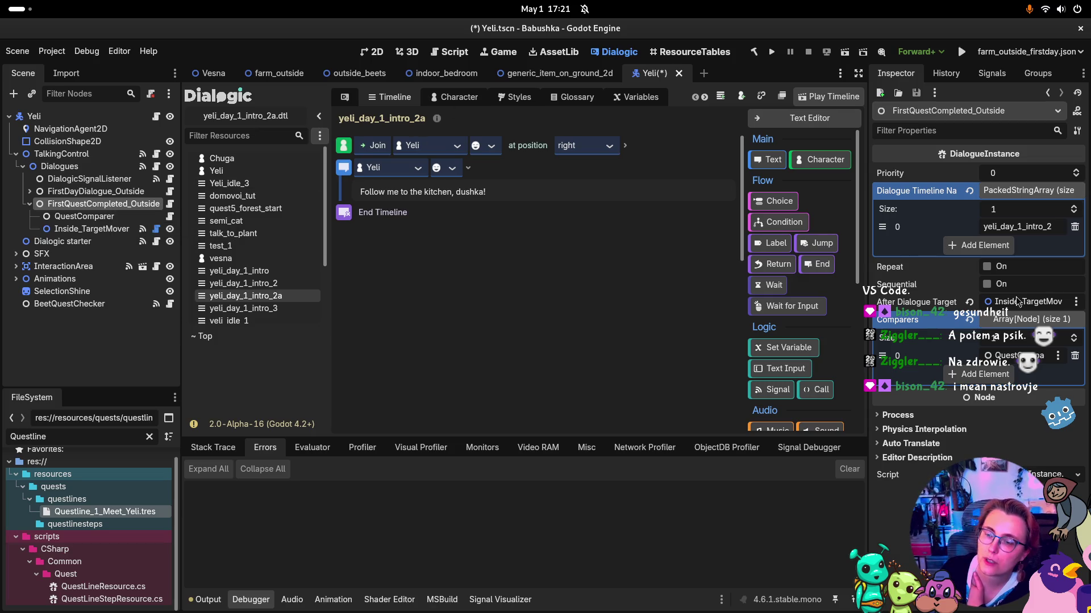
click(987, 267)
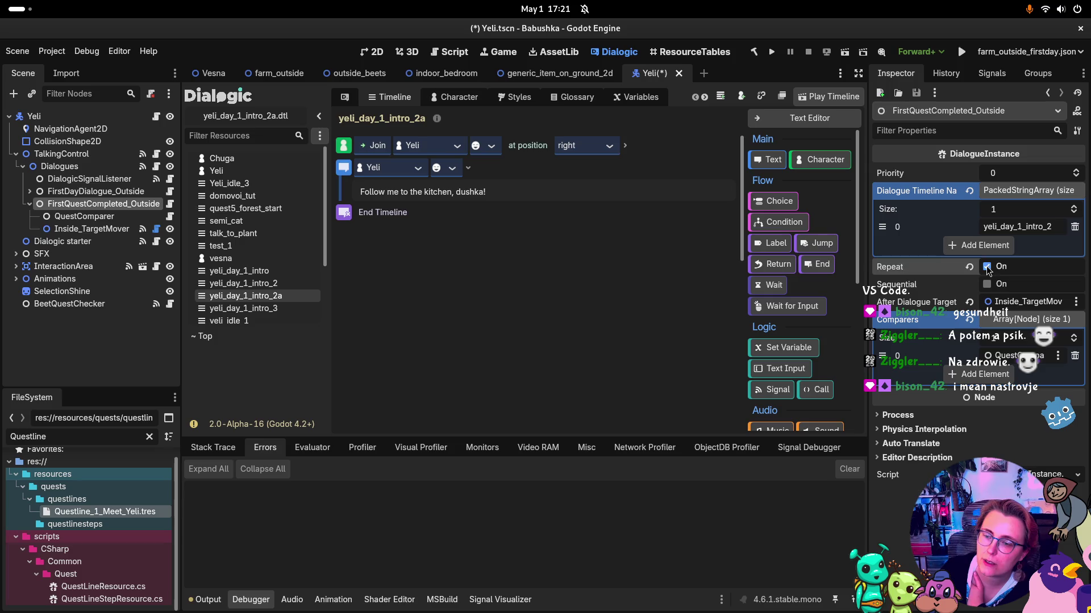
click(970, 303)
mouse_move(85, 229)
mouse_down()
mouse_move(64, 309)
mouse_move(70, 170)
mouse_move(56, 335)
mouse_up()
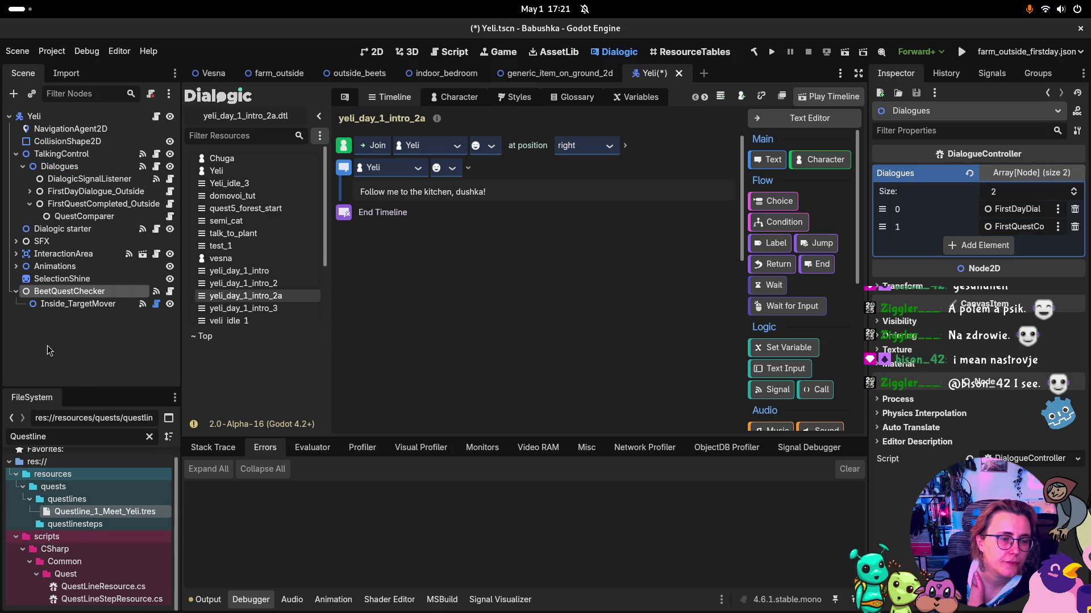
Step: Add a plain Node child and rename it Quests
right_click(48, 346)
click(161, 300)
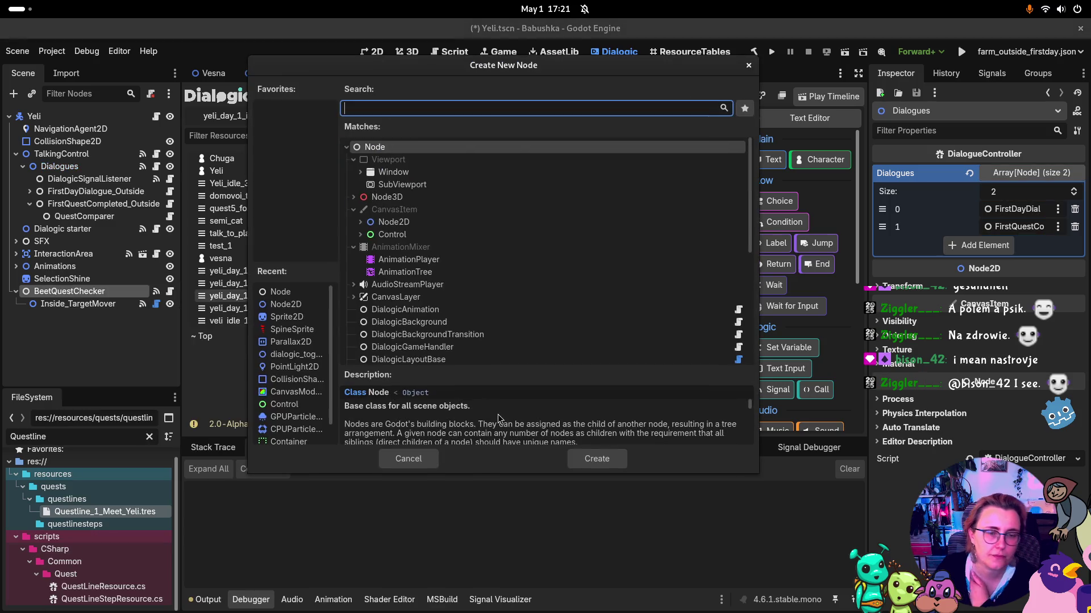
text(Quests)
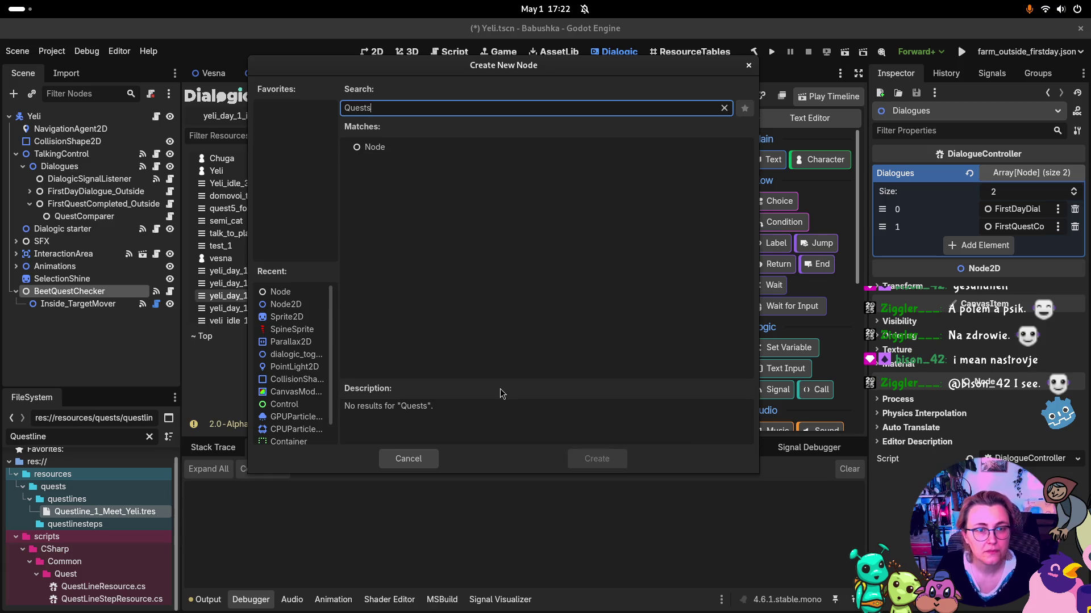
key(BackSpace)
key(BackSpace)
key(BackSpace)
text(Node)
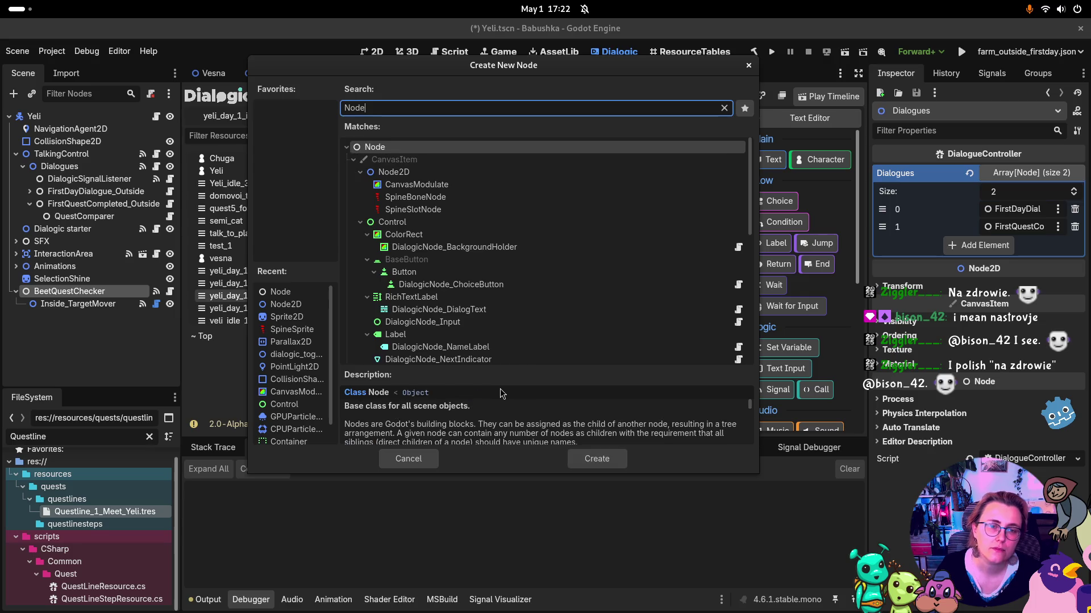
key(Return)
click(79, 320)
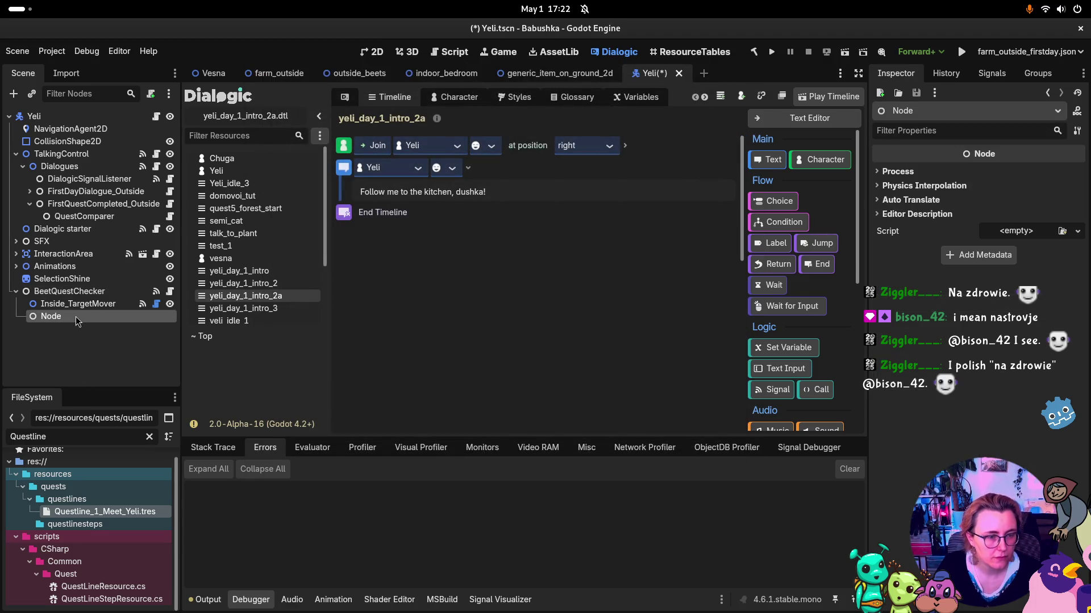
key(F2)
text(Quests)
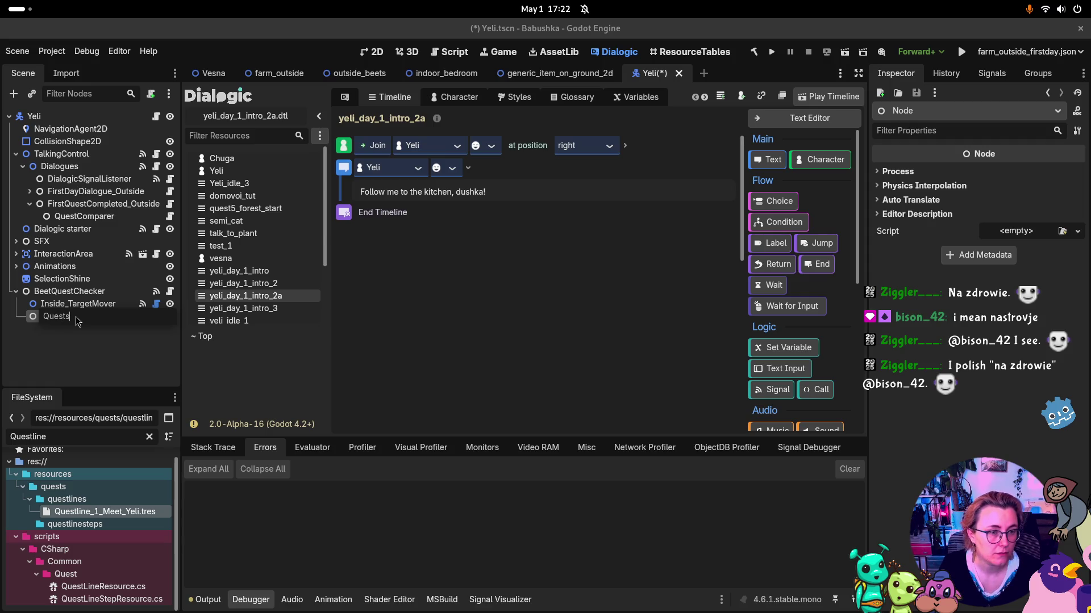
key(Return)
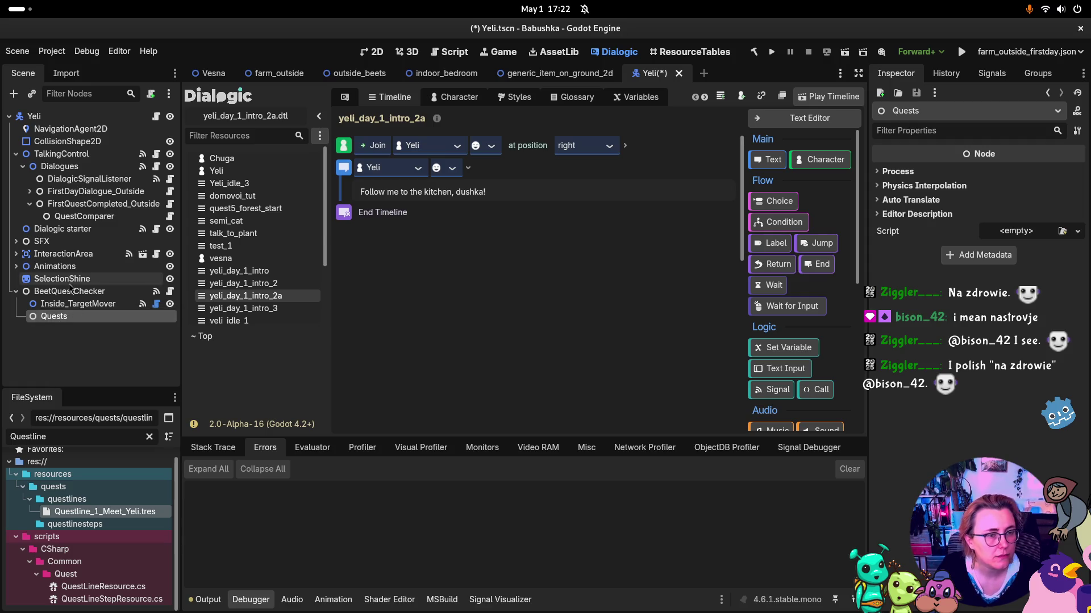
Step: Move the Quests node under TalkingControl
mouse_move(67, 319)
mouse_down()
mouse_move(62, 155)
mouse_move(40, 225)
mouse_move(62, 227)
mouse_move(59, 182)
mouse_up()
click(22, 166)
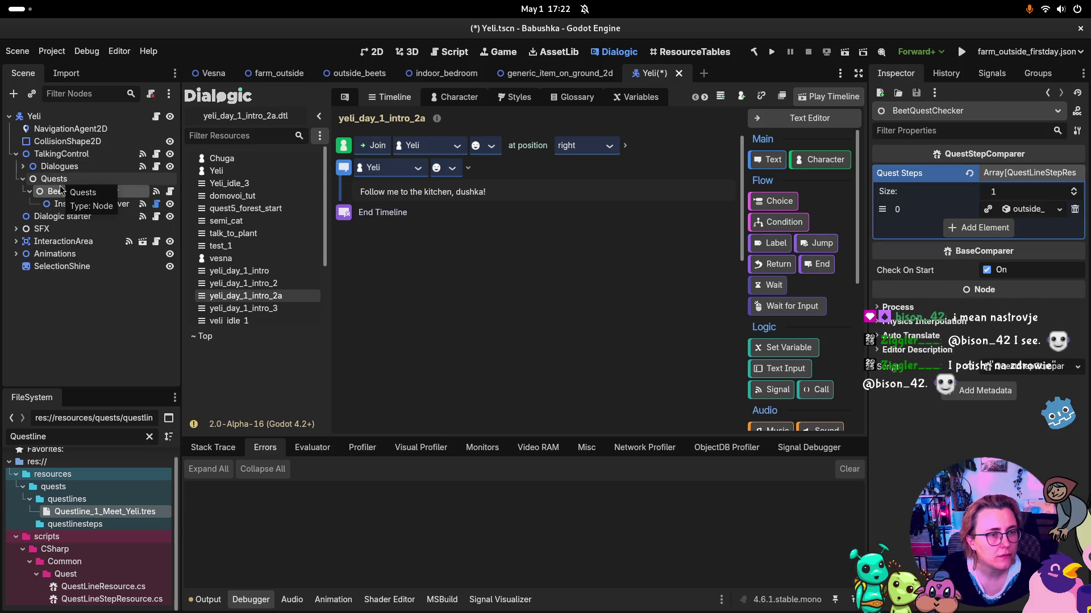
click(86, 203)
Step: Rename BeetQuestChecker to Day1_BeetQuestChecker
click(82, 195)
click(83, 194)
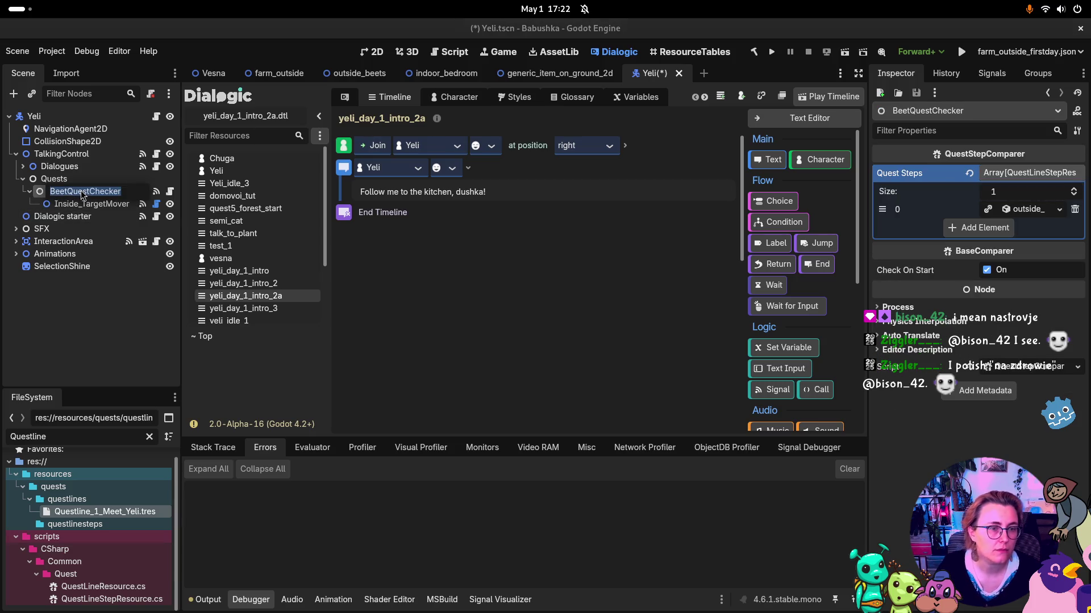
key(Home)
text(Day1_)
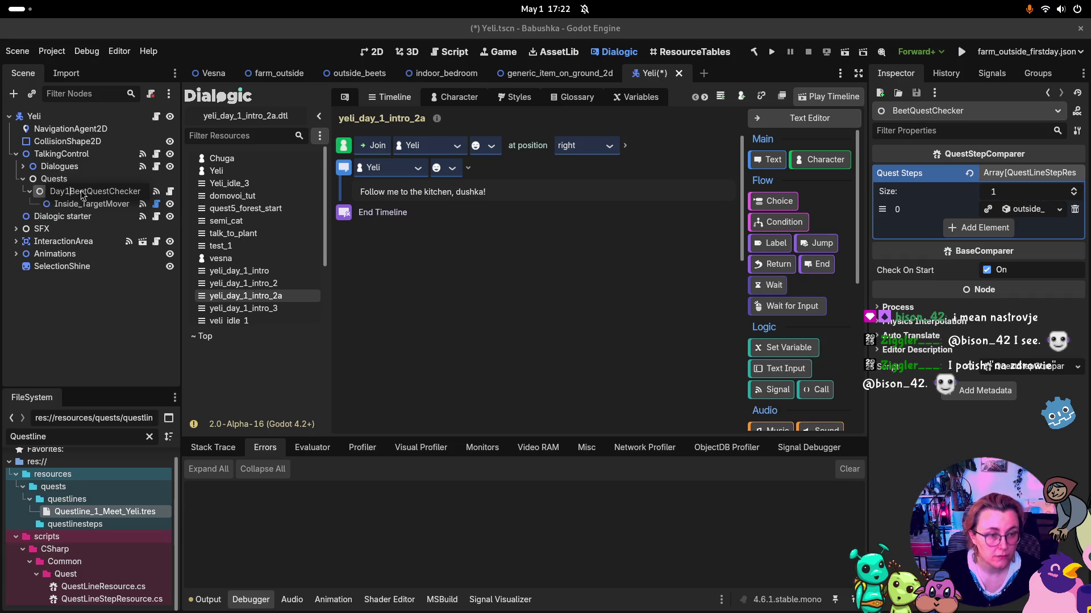
key(Return)
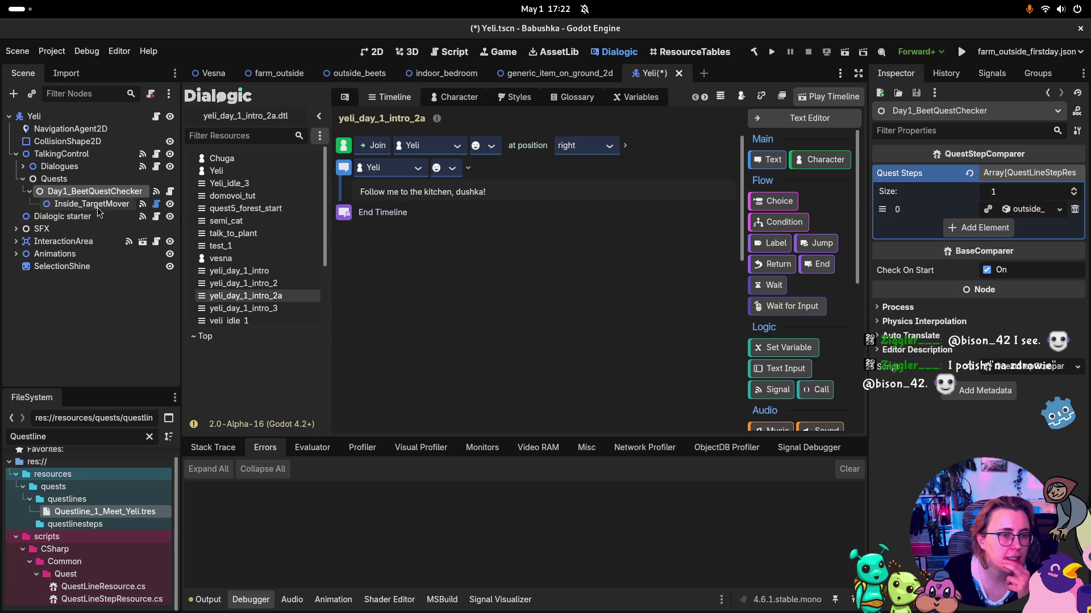
click(95, 187)
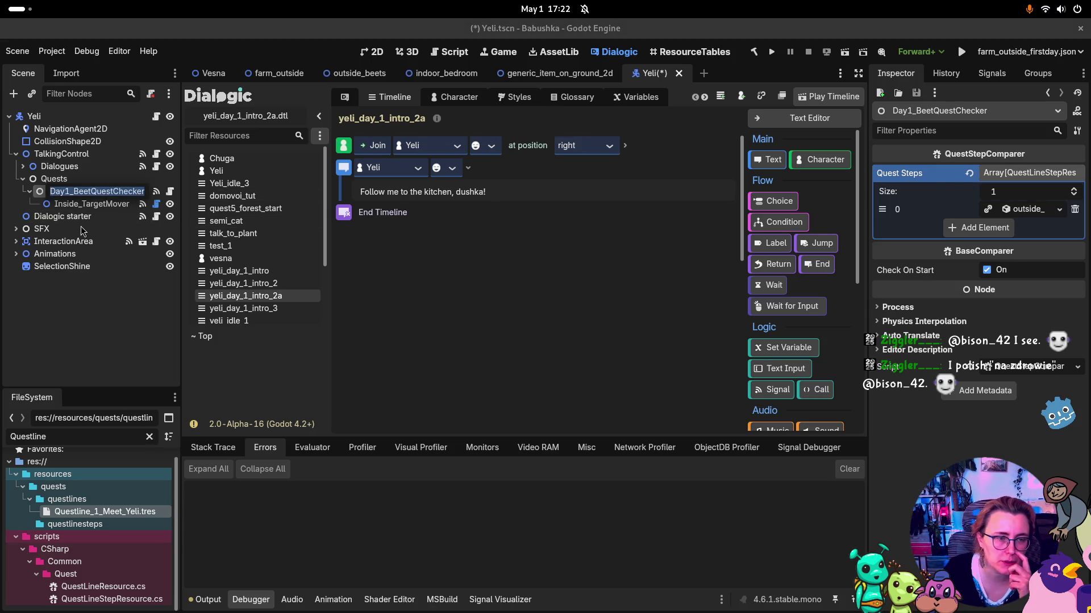
click(81, 229)
click(91, 191)
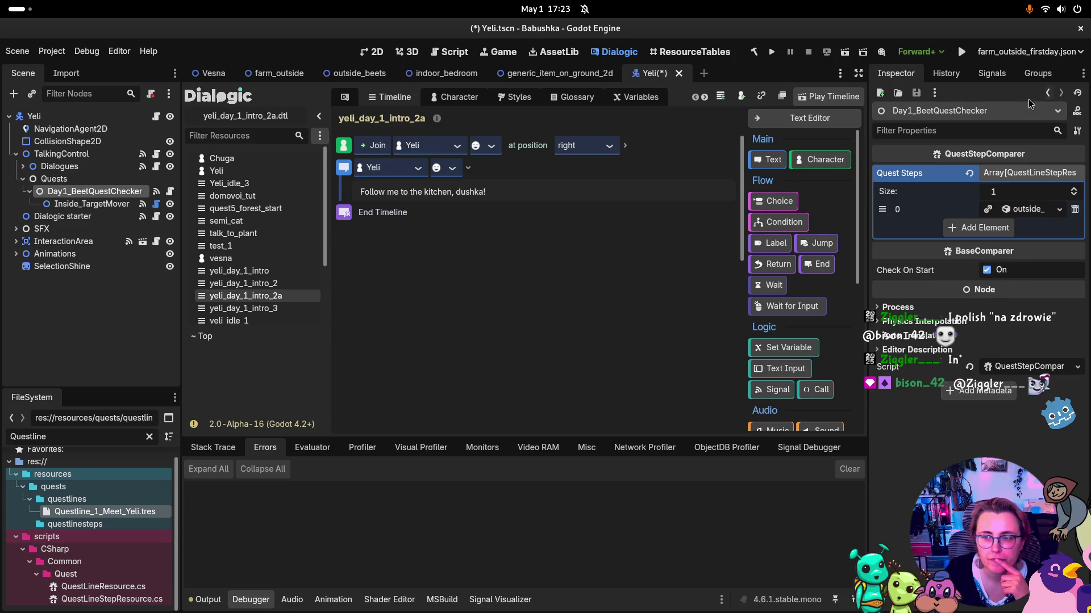
Step: Review the checker's signals, confirming True() drives Inside_TargetMover's MoveToTarget()
click(991, 80)
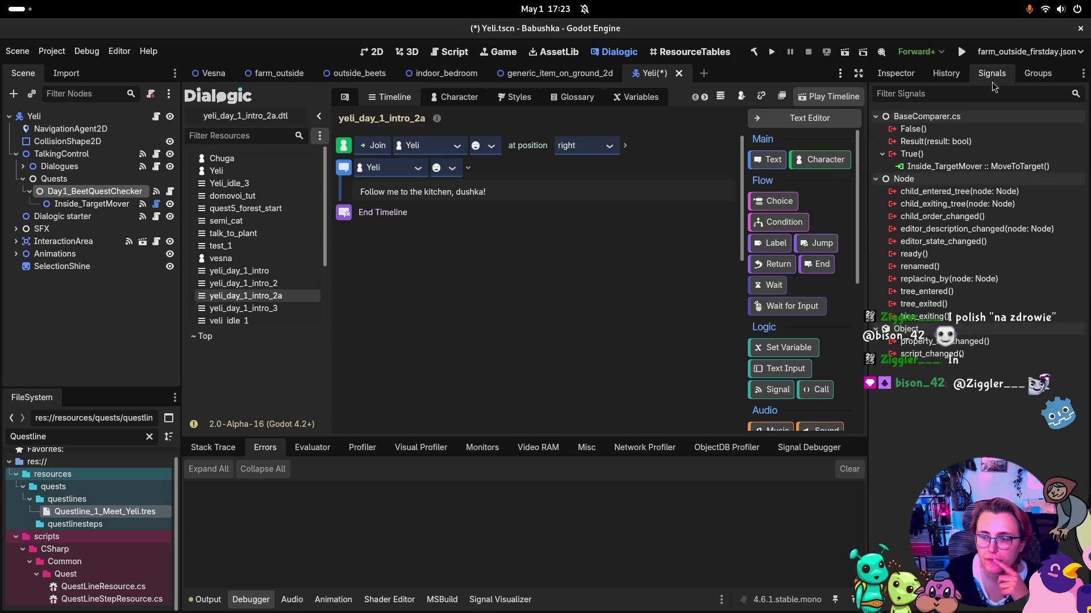
click(897, 80)
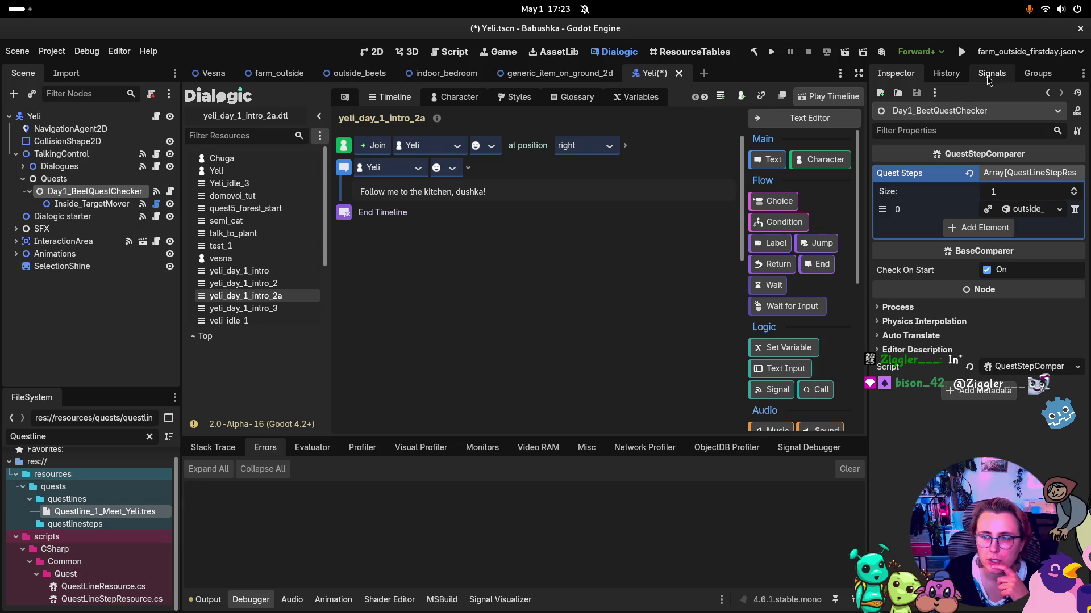
click(987, 81)
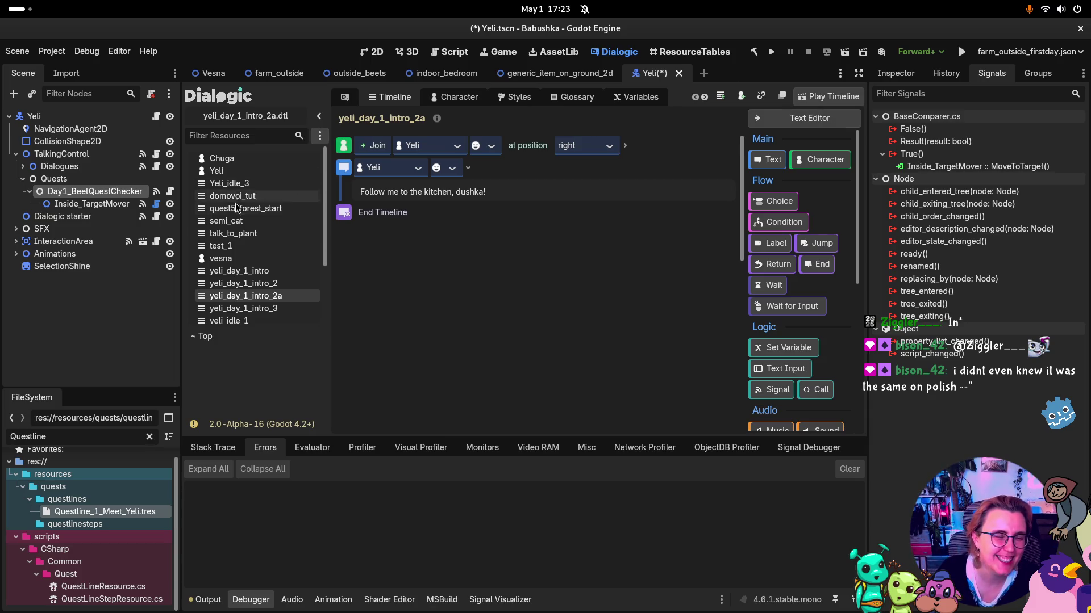
click(82, 204)
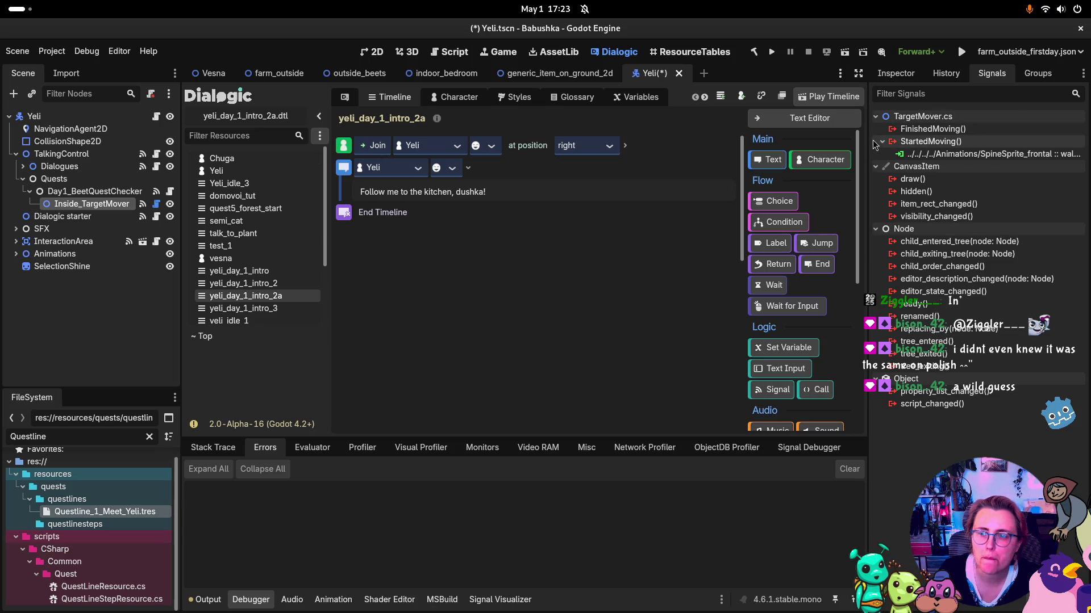
click(92, 192)
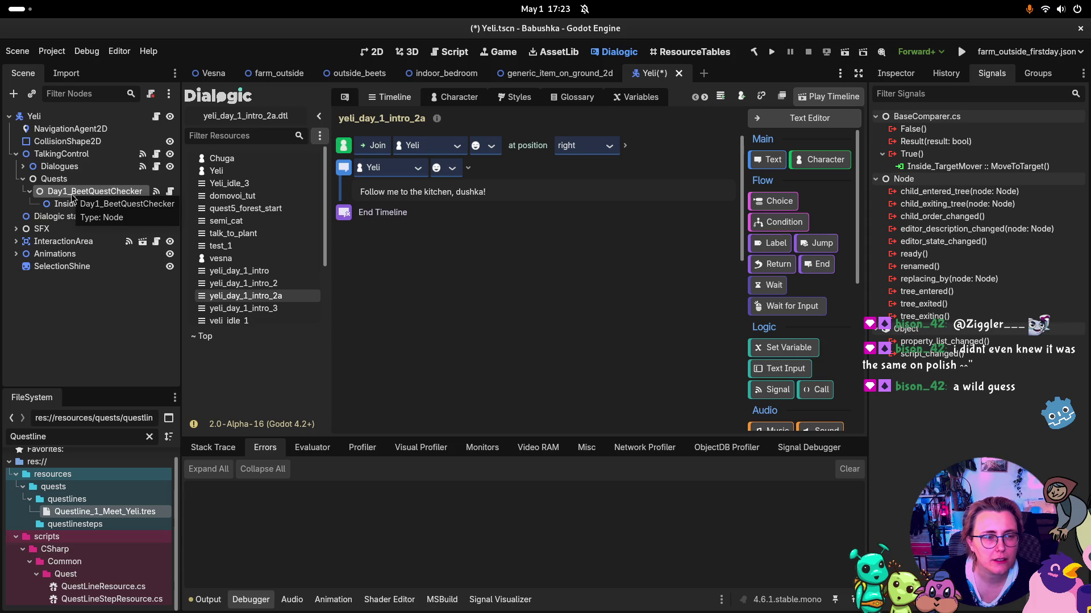
right_click(50, 192)
Step: Add a new plain Node under Quests and move it to the top
key(Escape)
click(62, 181)
right_click(59, 178)
click(97, 186)
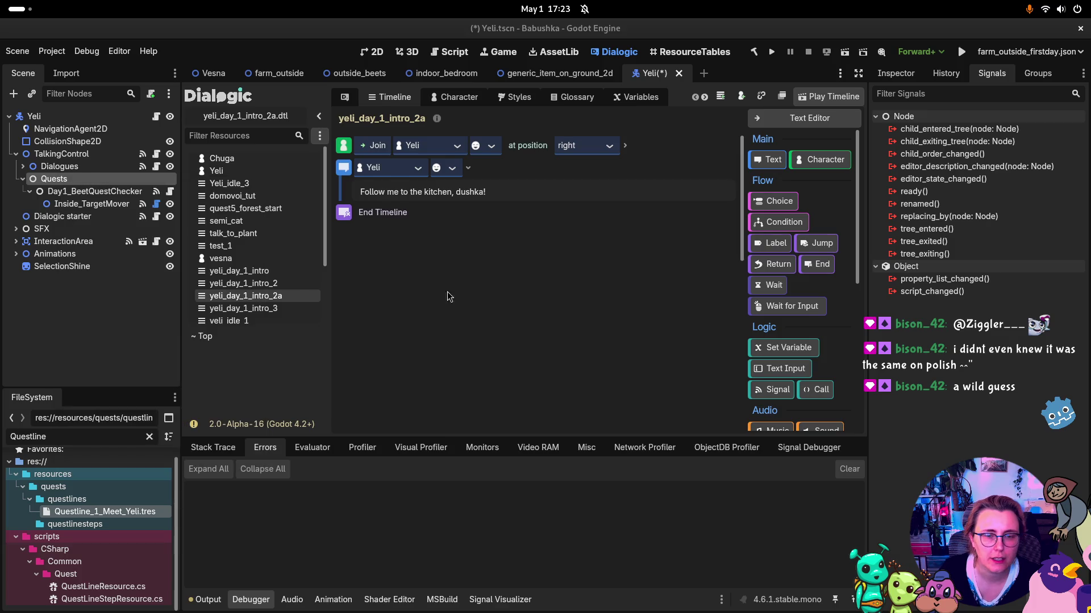
click(597, 458)
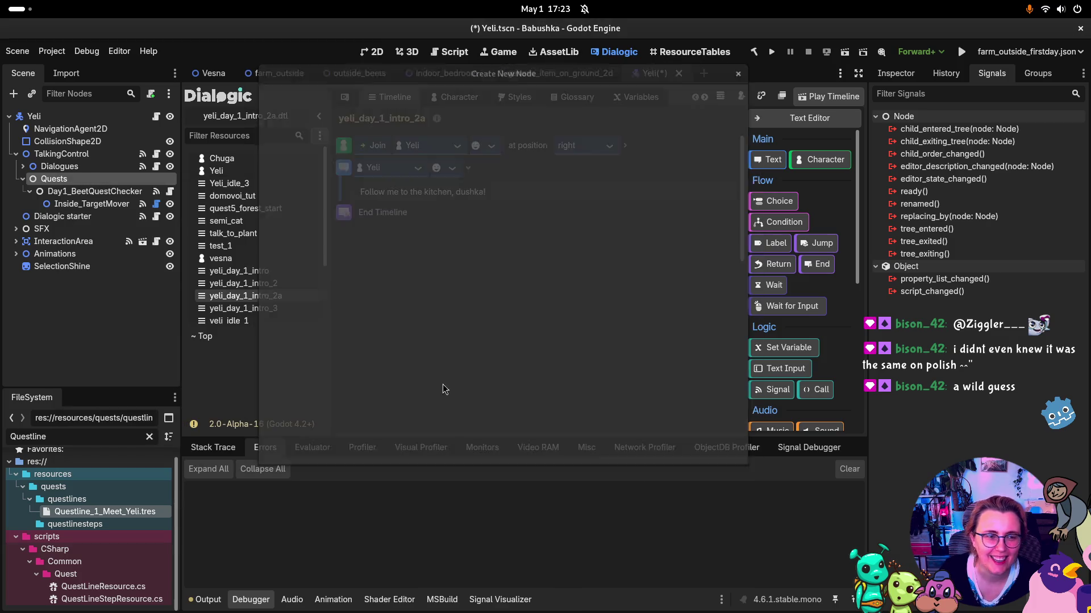
drag(67, 219, 63, 187)
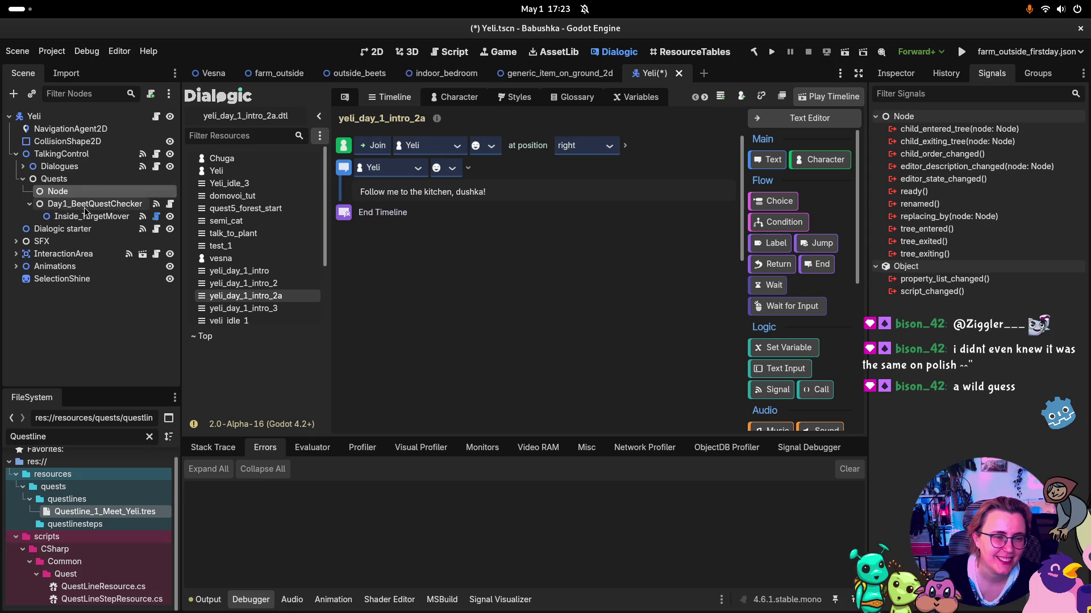
click(86, 218)
click(67, 193)
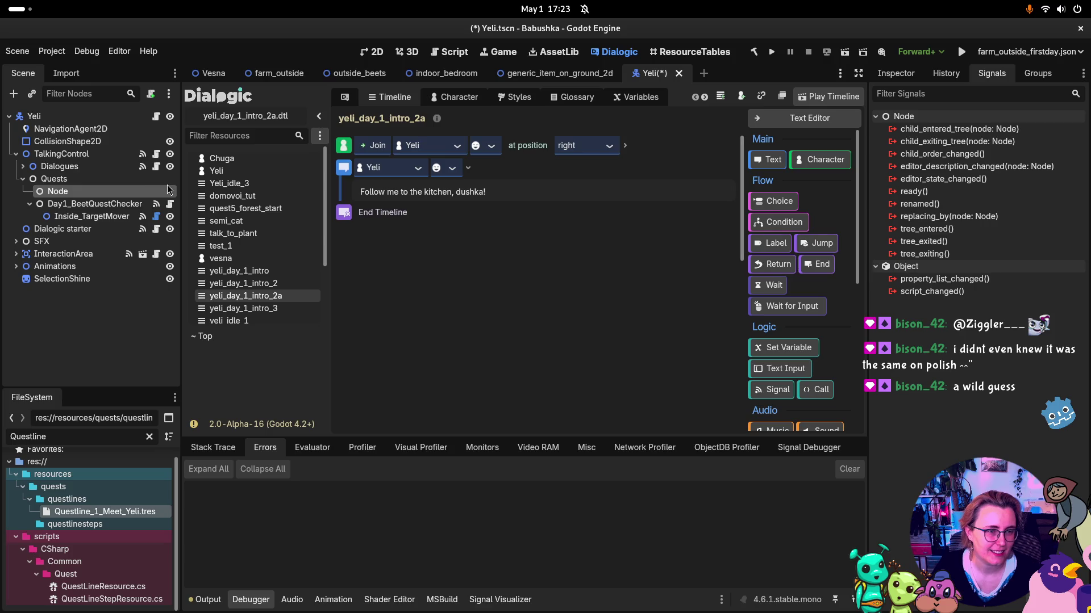
Step: Rename the new node Day1_BeetQuest and nest Day1_BeetQuestChecker inside it
key(F2)
text(Day1)
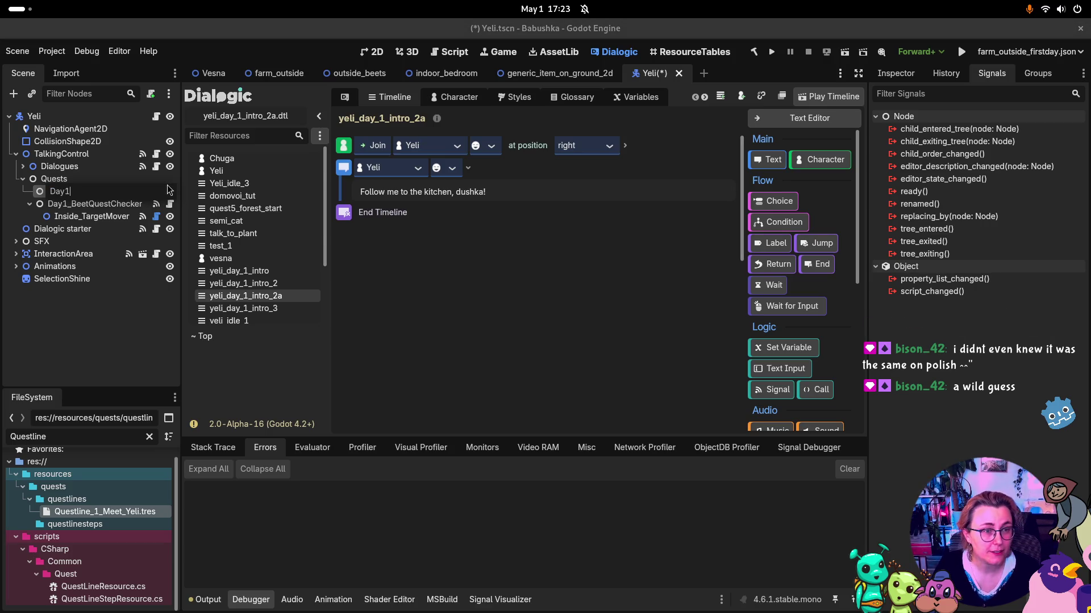
text(_)
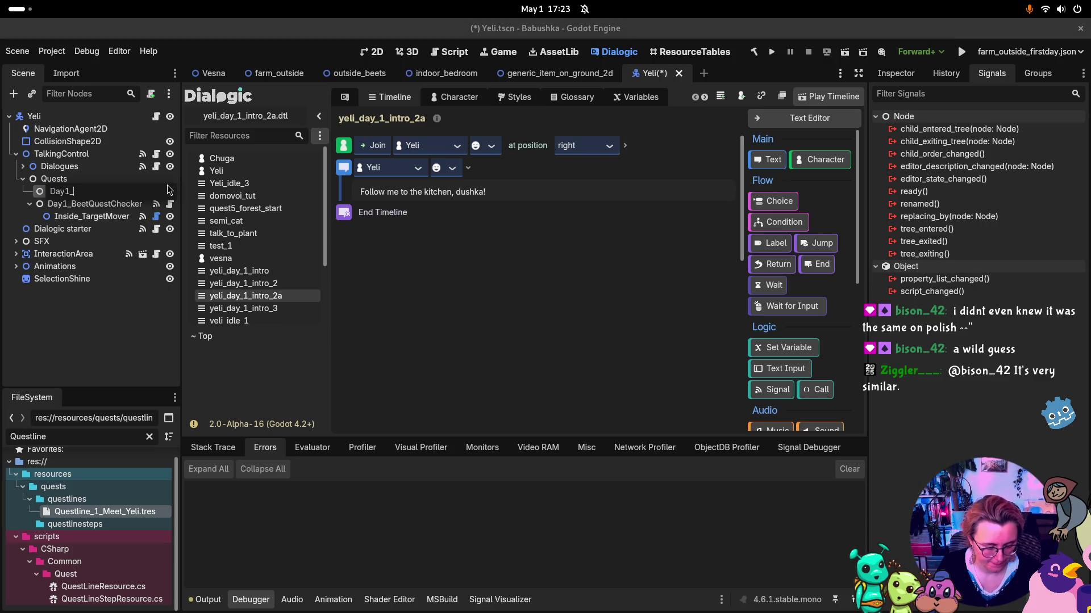
text(BeetQuest)
key(Return)
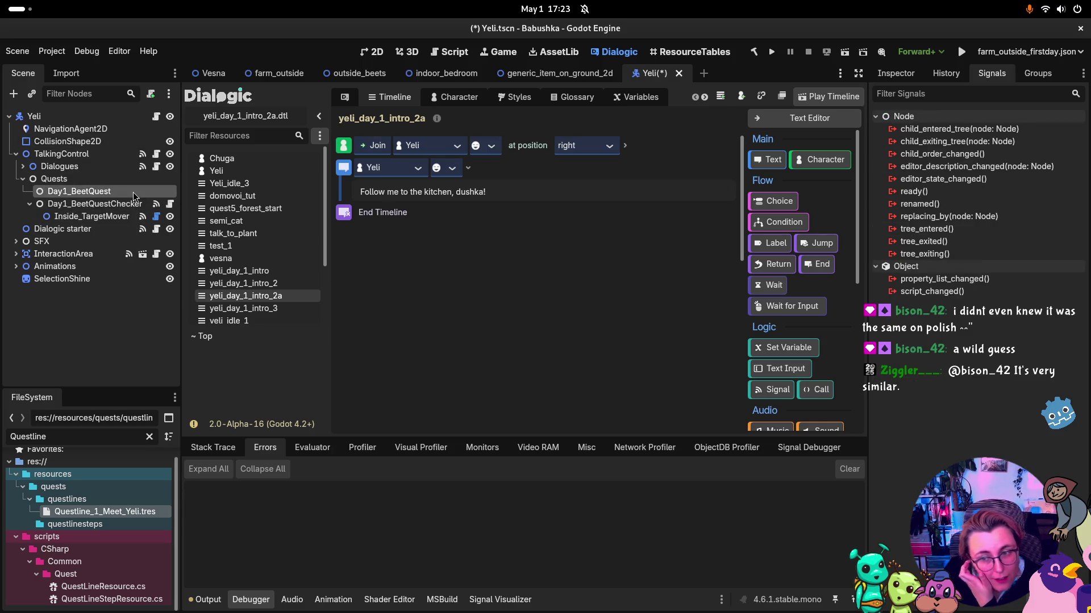
click(882, 74)
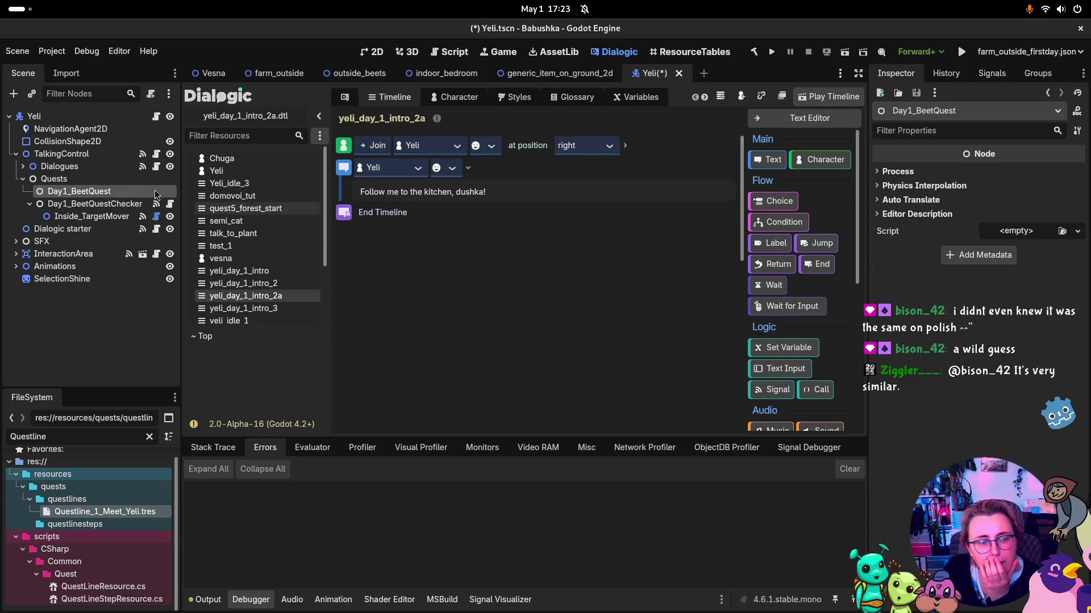
mouse_move(84, 203)
mouse_down()
mouse_move(57, 208)
mouse_move(56, 193)
mouse_move(73, 195)
mouse_up()
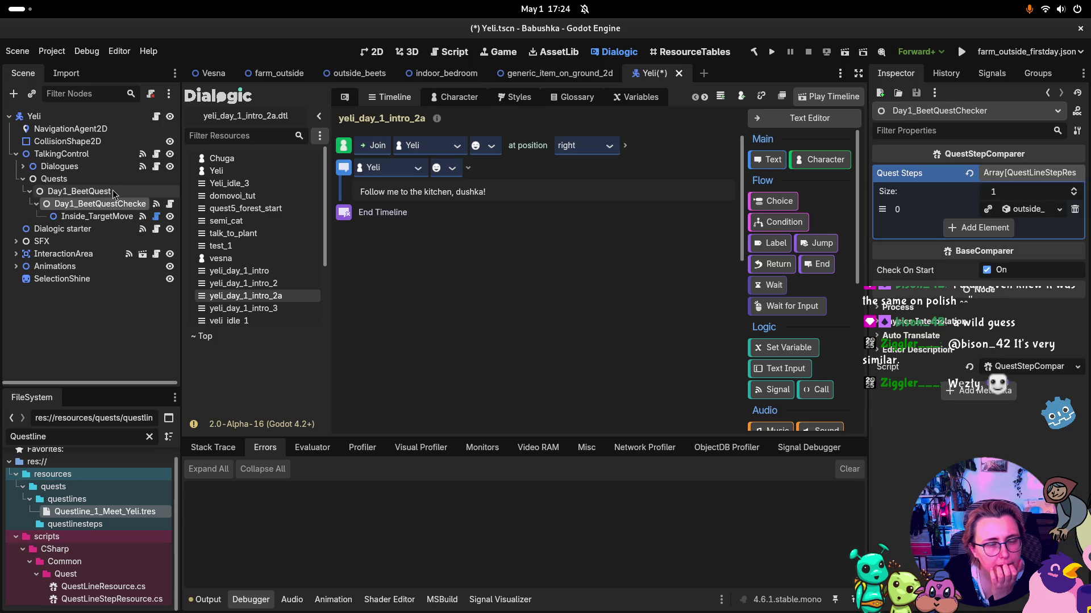
Step: Add a plain Node child under Day1_BeetQuest, leaving its default name
right_click(103, 190)
click(159, 202)
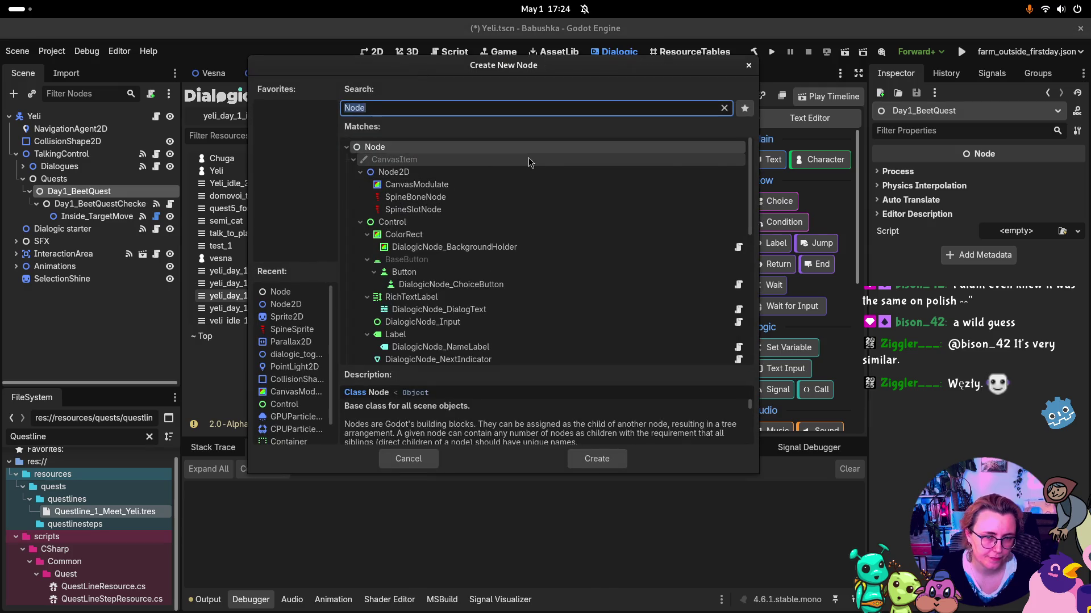
click(551, 551)
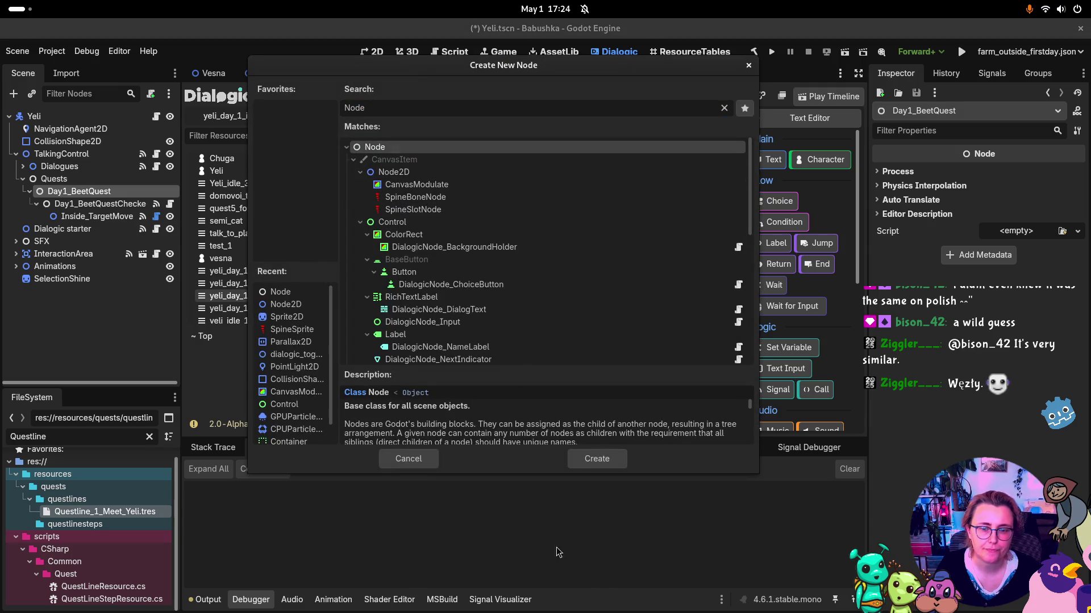
click(597, 460)
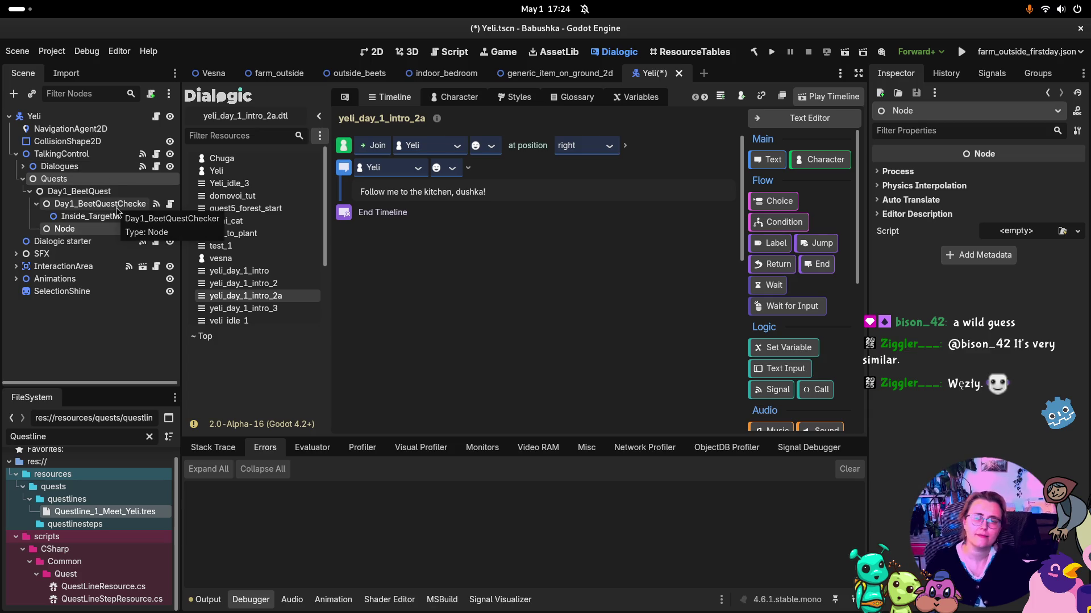
click(92, 229)
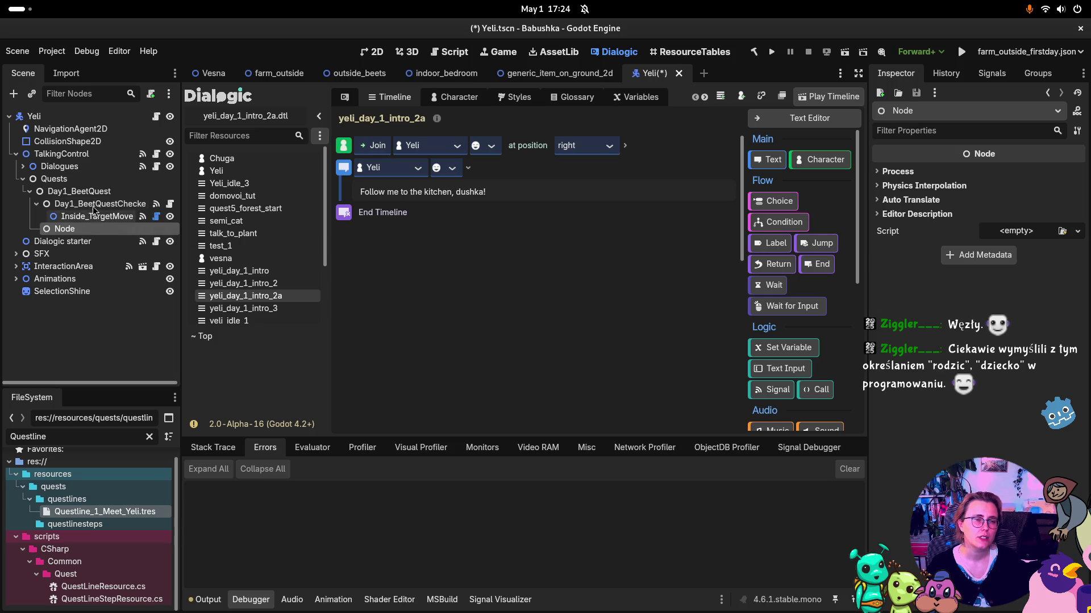
click(86, 241)
click(108, 229)
click(110, 228)
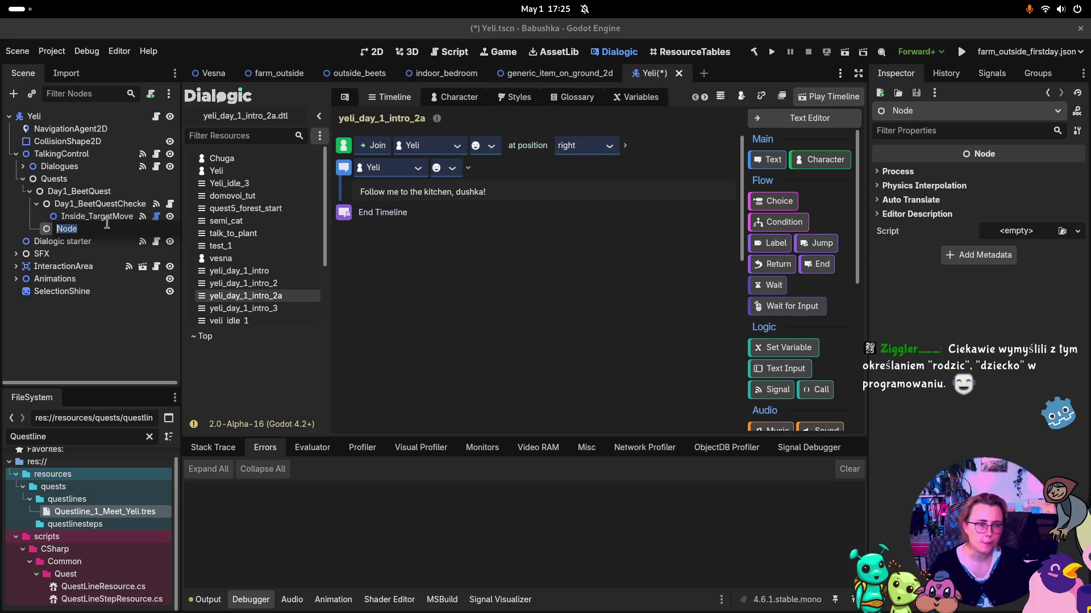
click(108, 216)
Step: Delete the extra Node from under Day1_BeetQuest
click(109, 229)
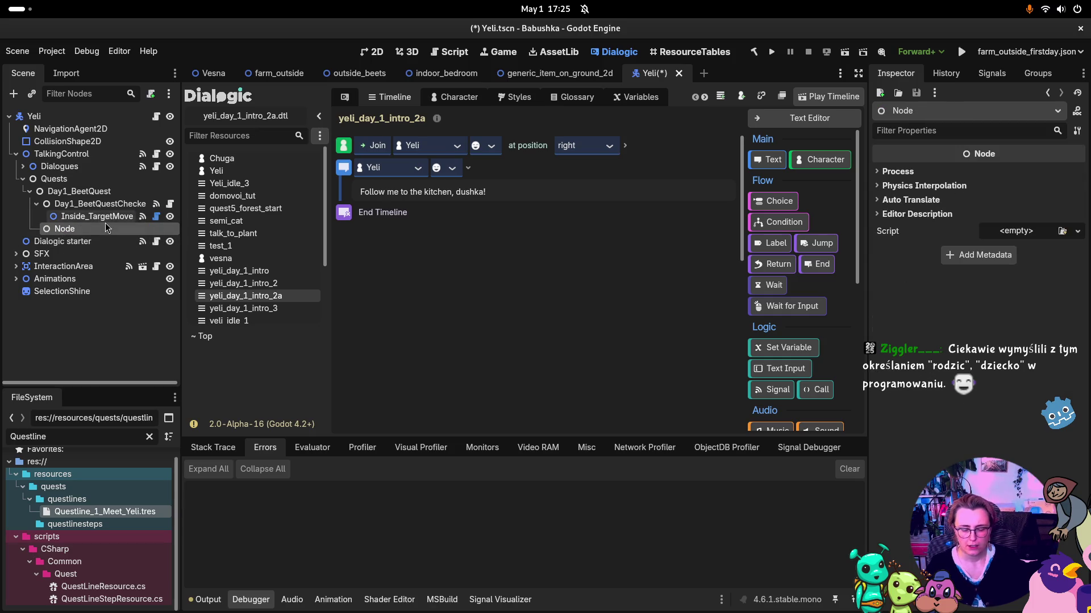
key(Delete)
click(585, 316)
Step: Inspect Day1_BeetQuestChecker's QuestStepComparer script, then bring up the window overview
click(91, 204)
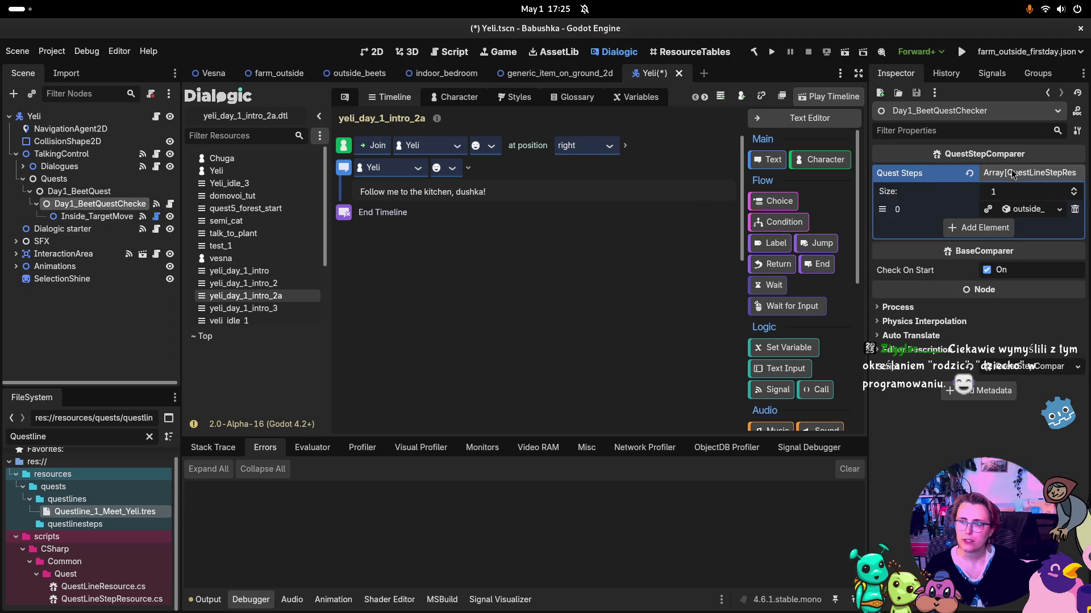
click(1038, 369)
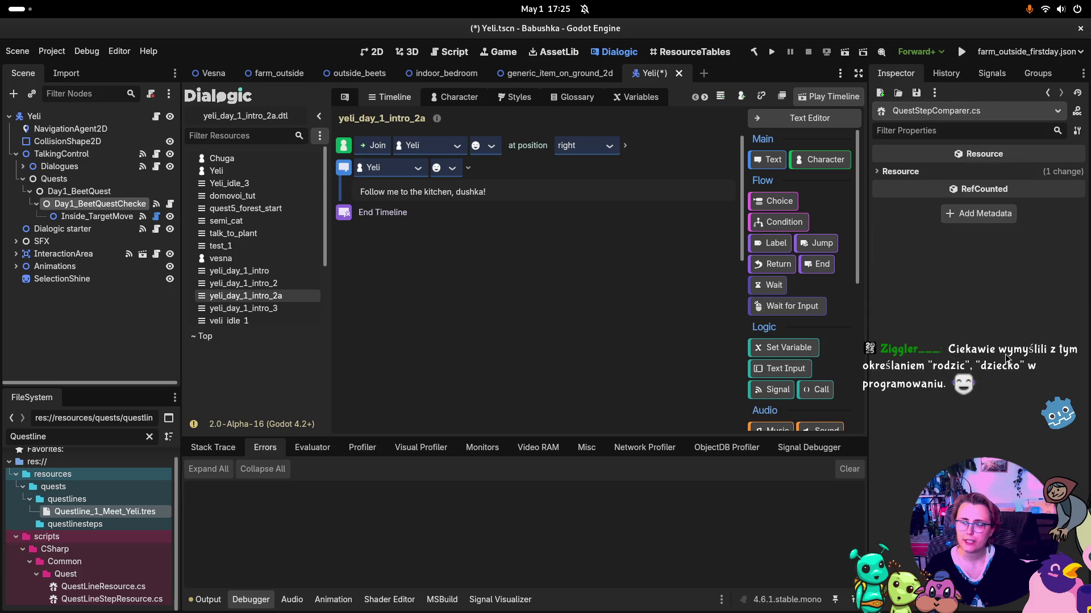
click(89, 204)
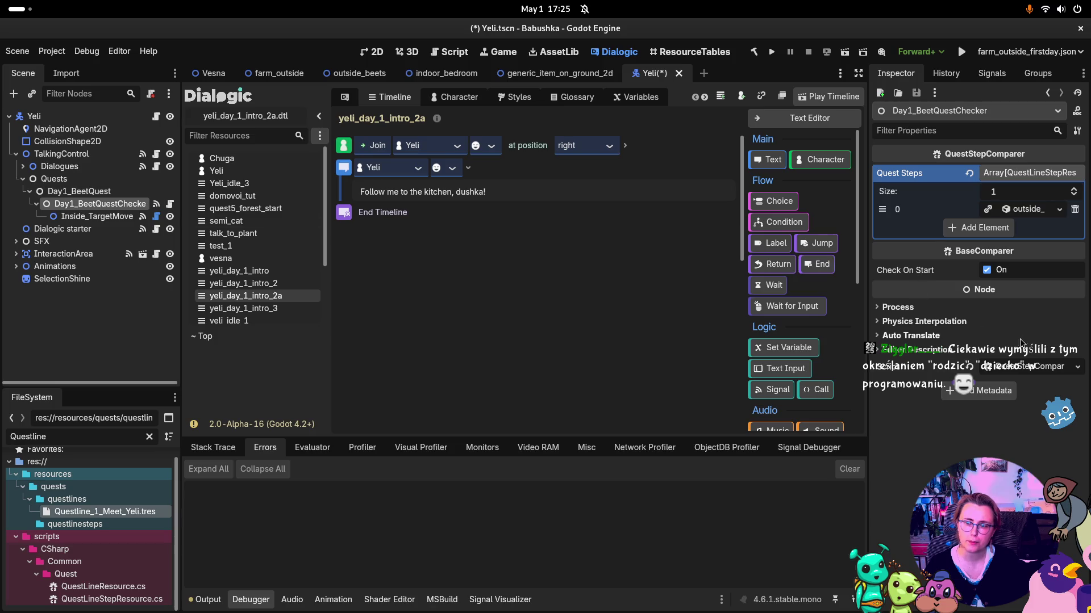
right_click(1007, 367)
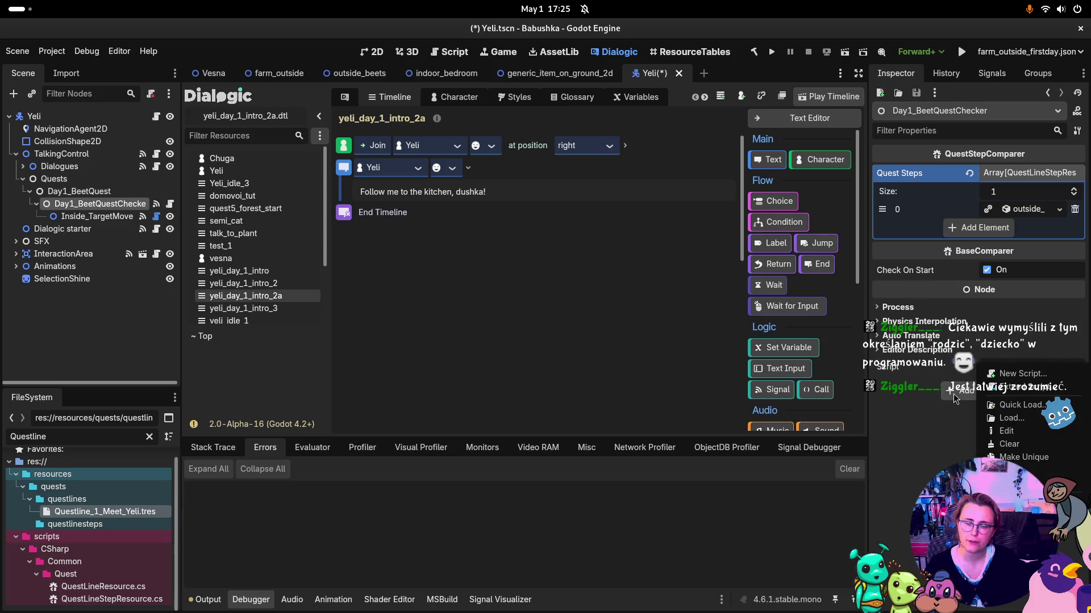
click(1008, 368)
click(1008, 369)
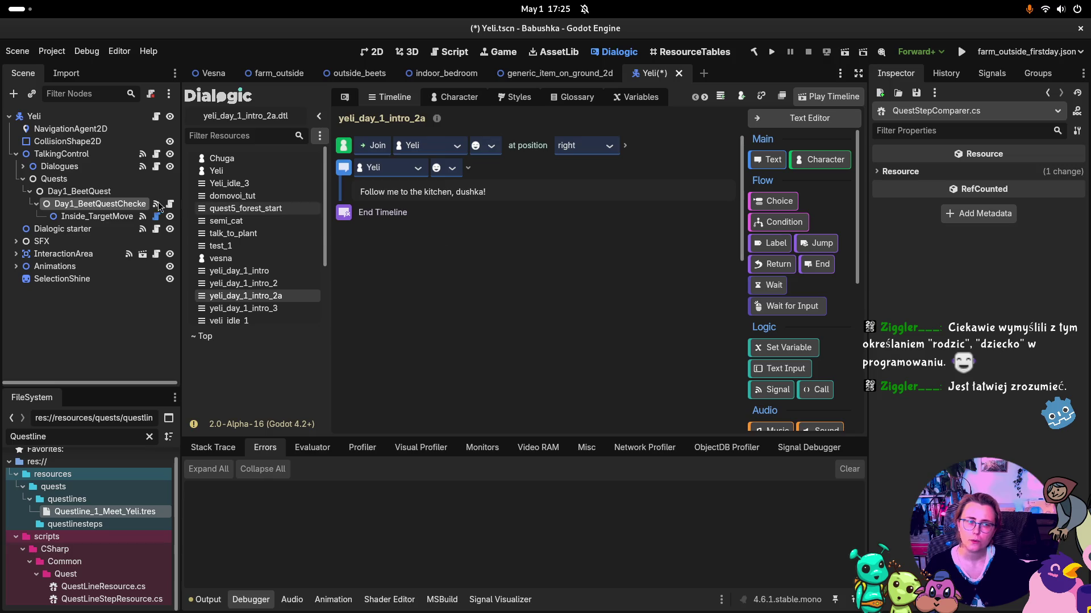
key(super)
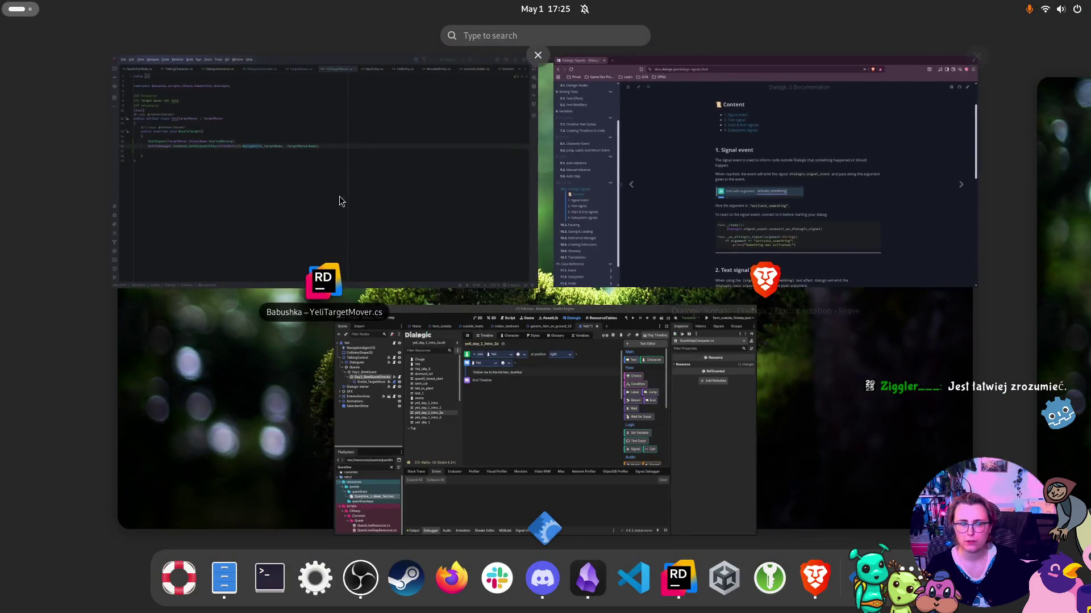
Step: Switch to Rider, show the project tree, and clear the Inventory search filter
click(343, 212)
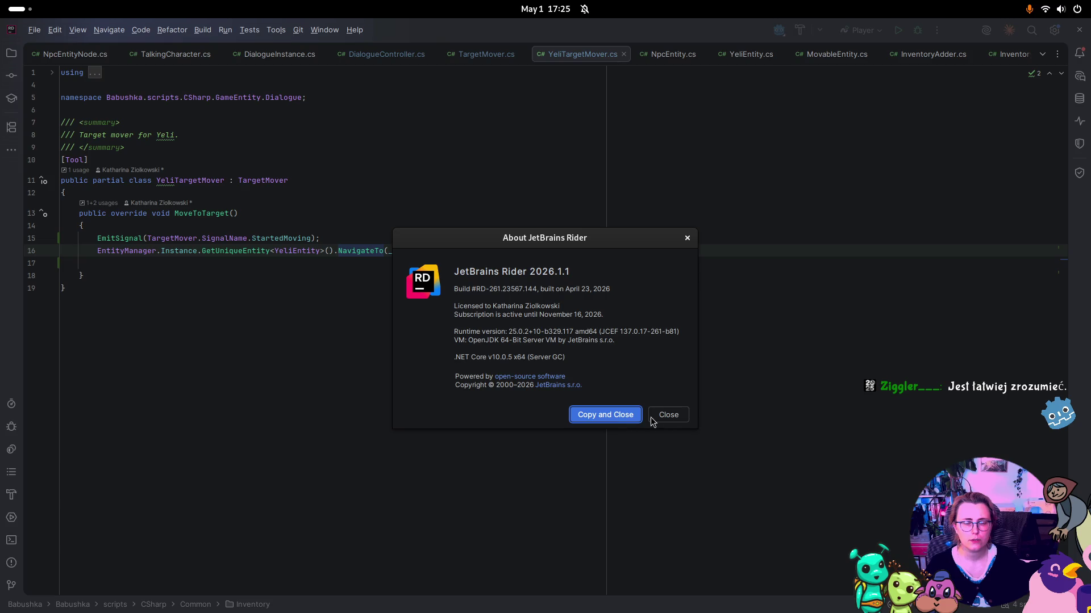
click(651, 416)
key(alt+1)
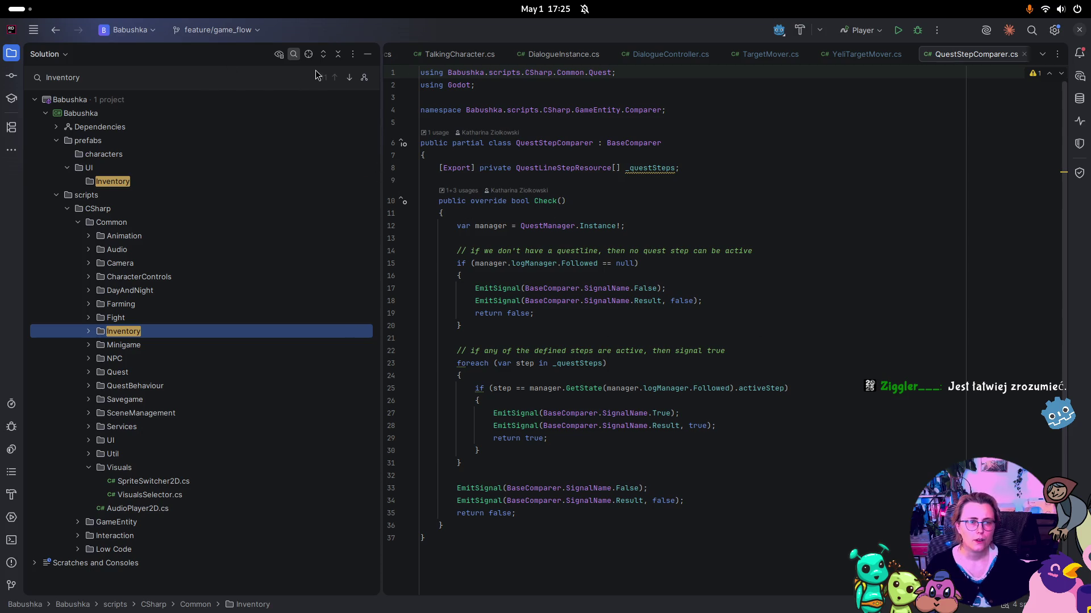
click(94, 74)
key(ctrl+a)
key(BackSpace)
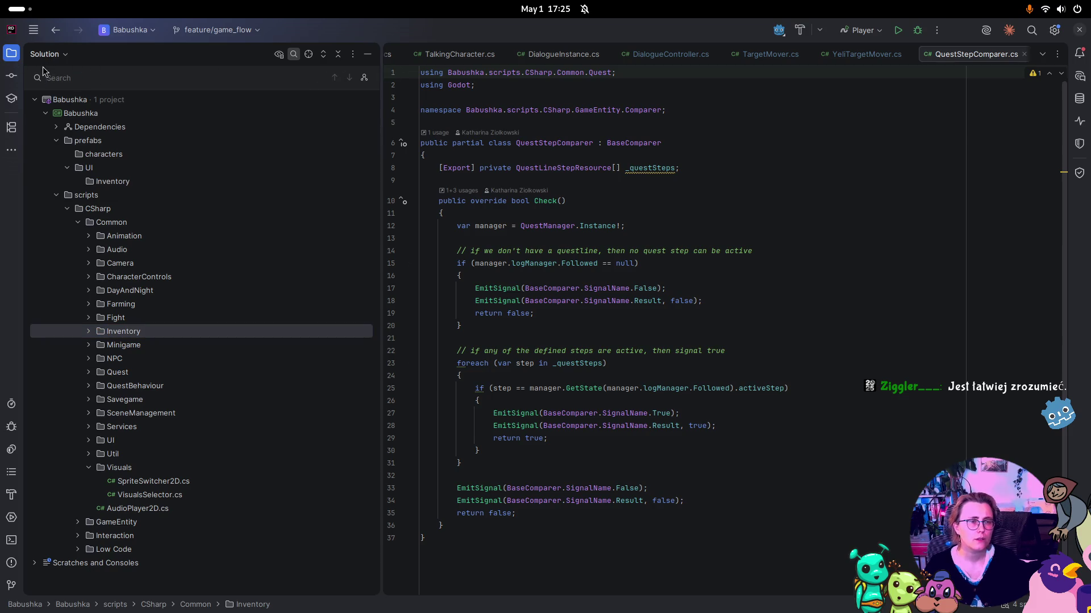
click(11, 75)
key(Escape)
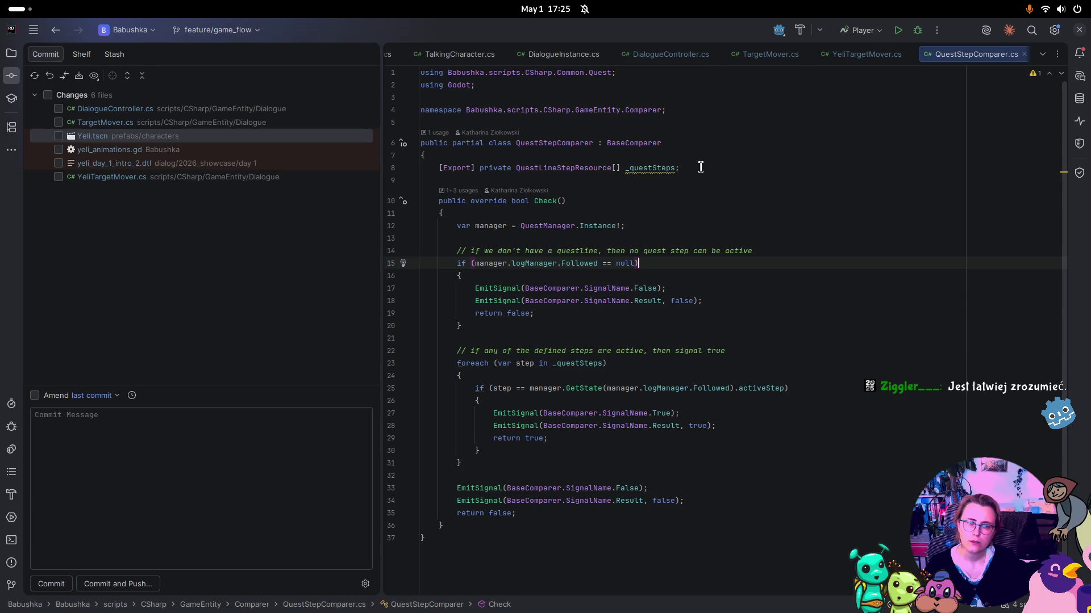
Step: Trace QuestLineStepResource from _questSteps to its usage and QuestsChangedEventHandler in QuestManager.cs
click(648, 166)
click(564, 167)
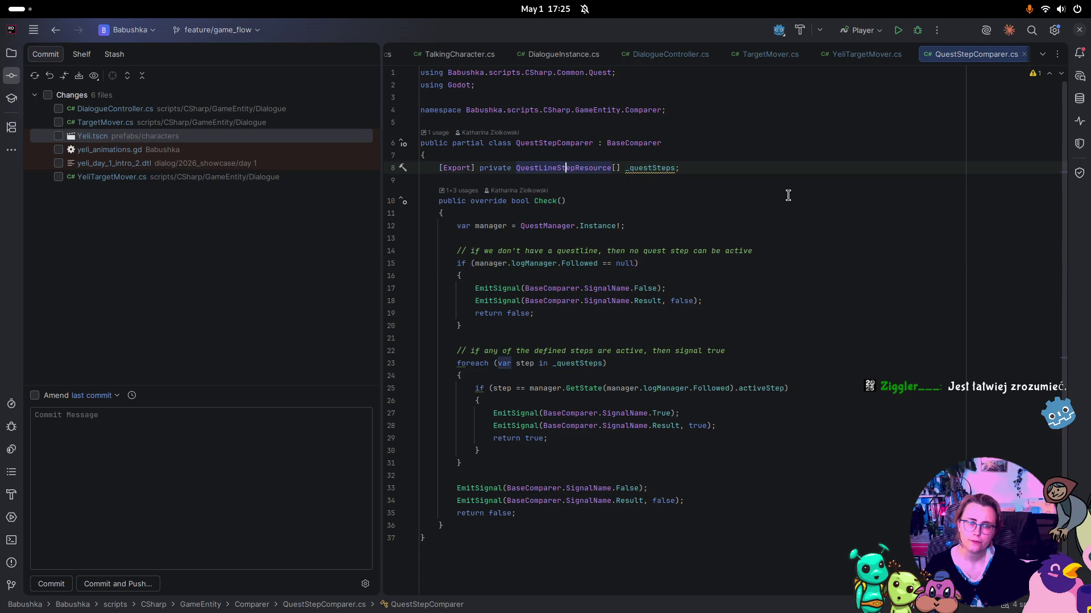
key(ctrl+b)
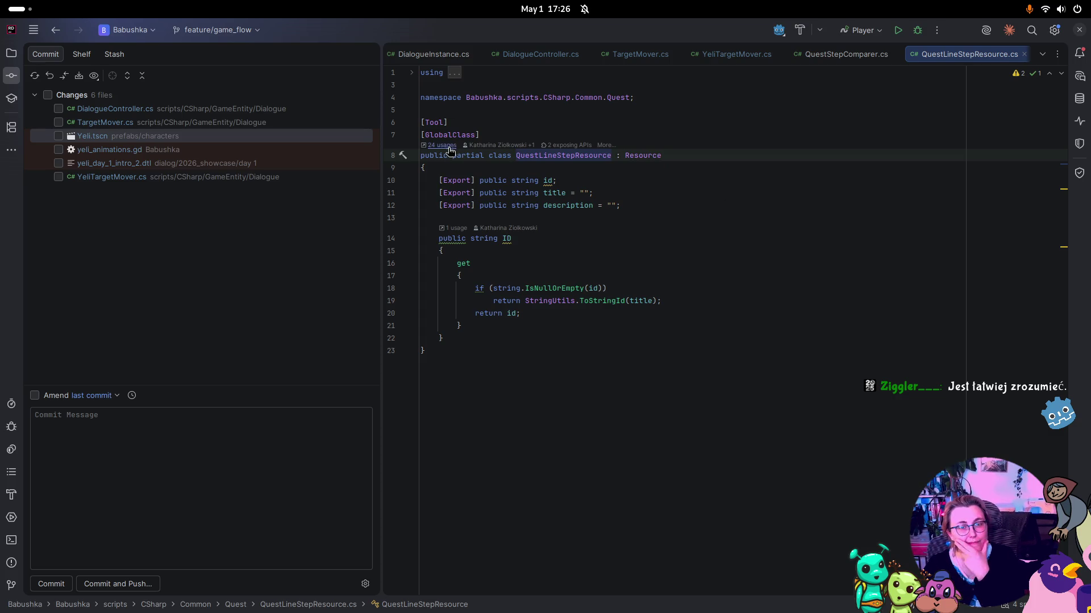
click(442, 145)
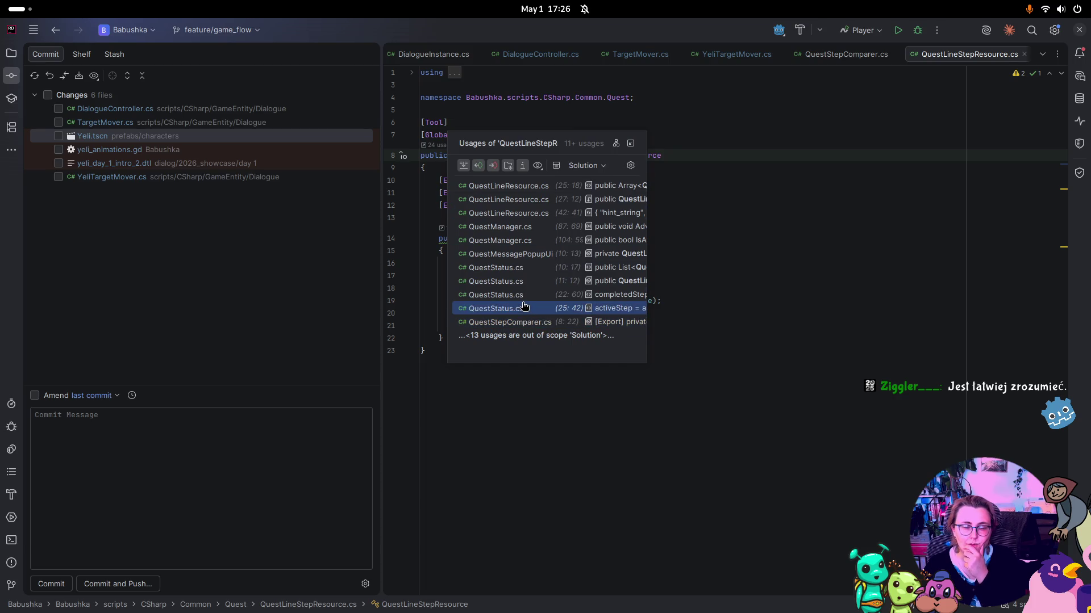
click(522, 241)
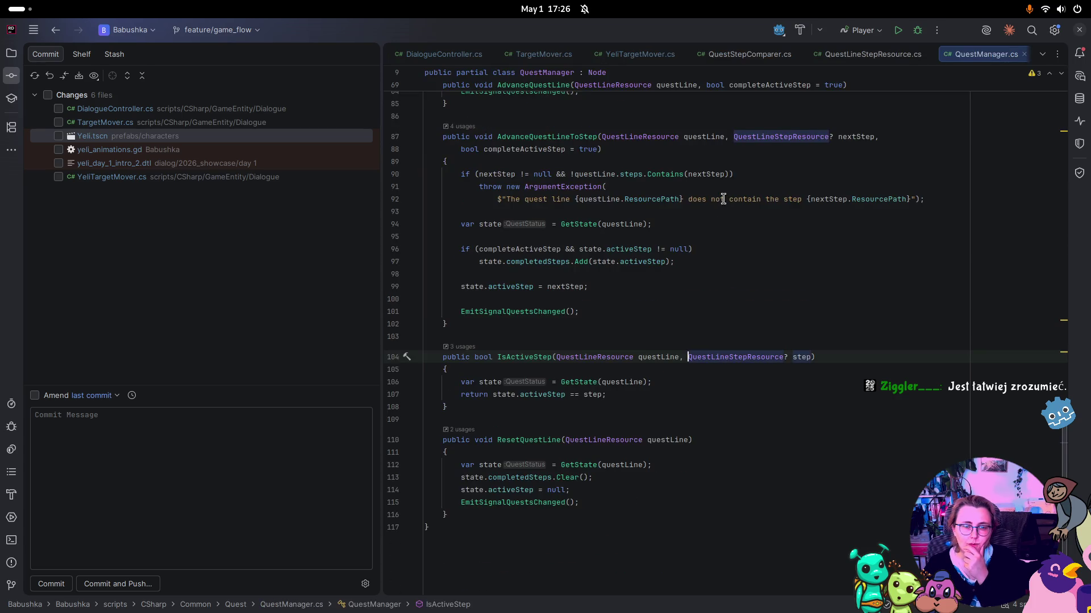
scroll(797, 296, up, 5)
scroll(797, 296, up, 10)
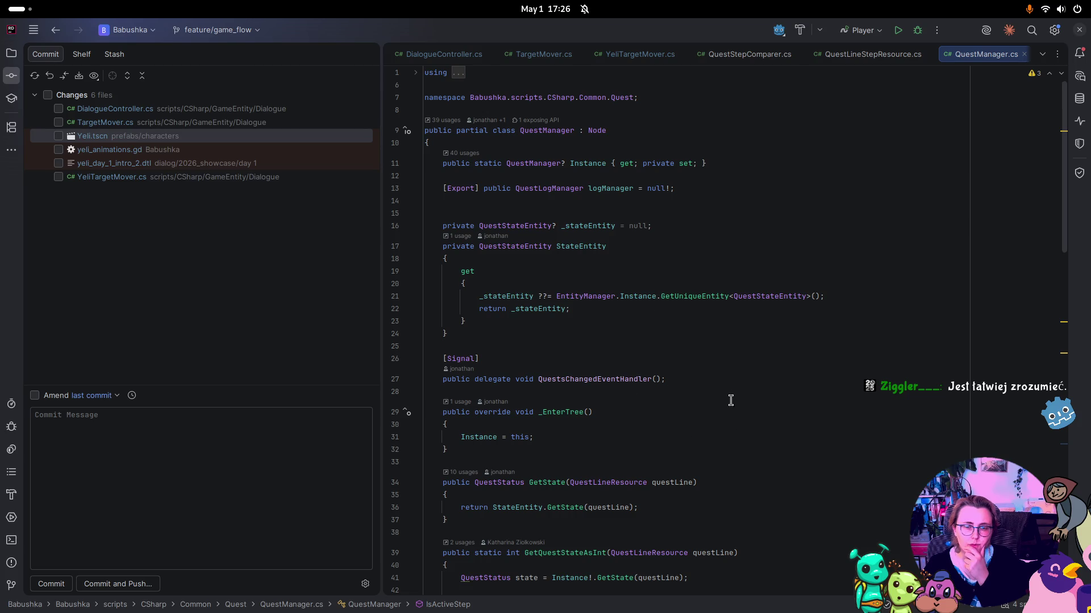
double_click(617, 379)
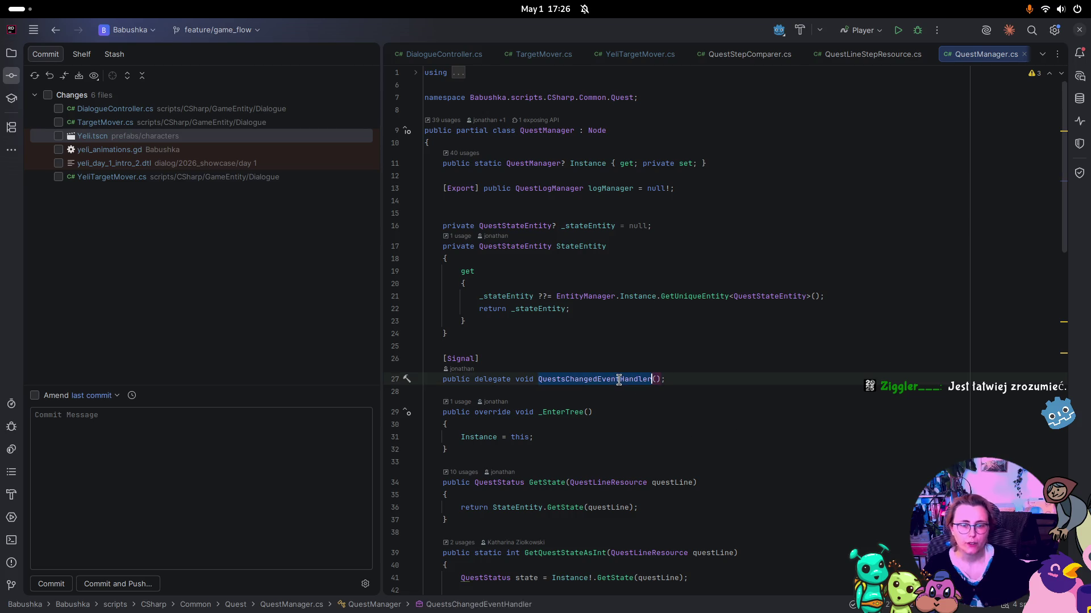
Step: Return to QuestStepComparer.cs at the end of the _questSteps field line
click(866, 54)
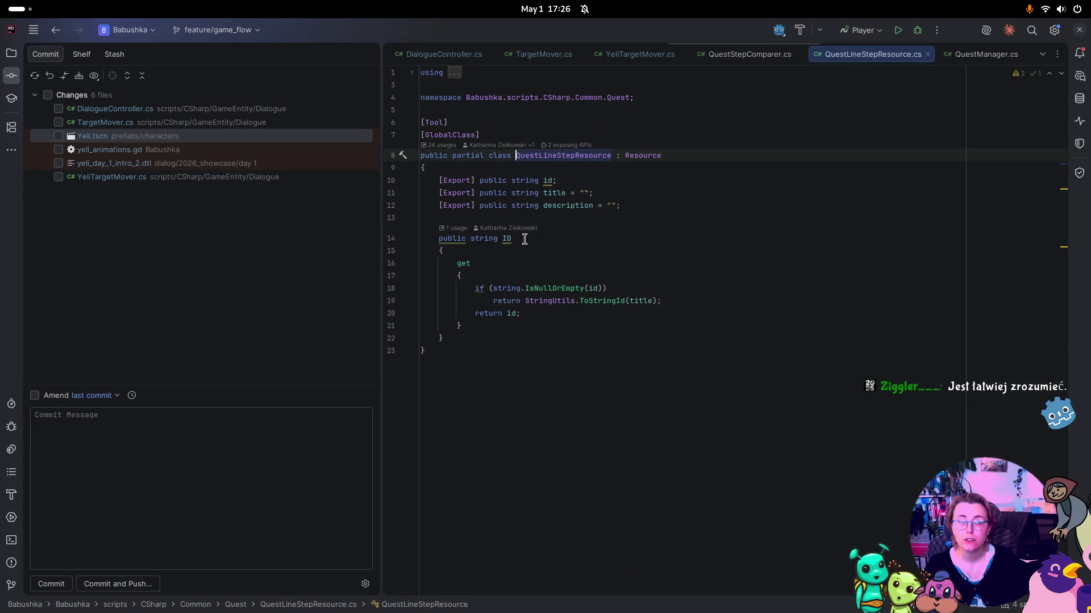
click(758, 55)
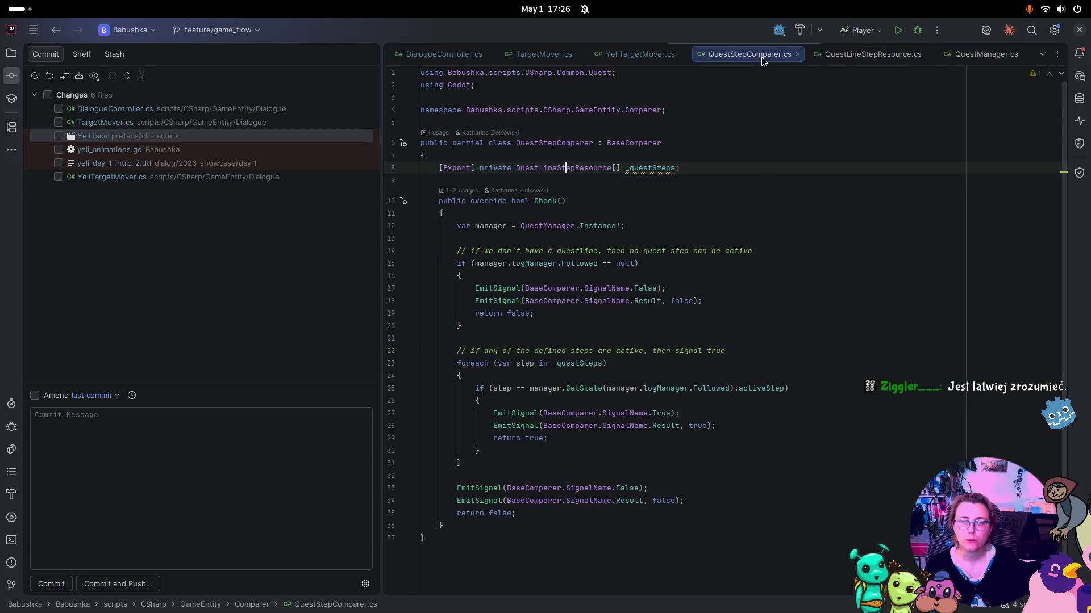
click(694, 169)
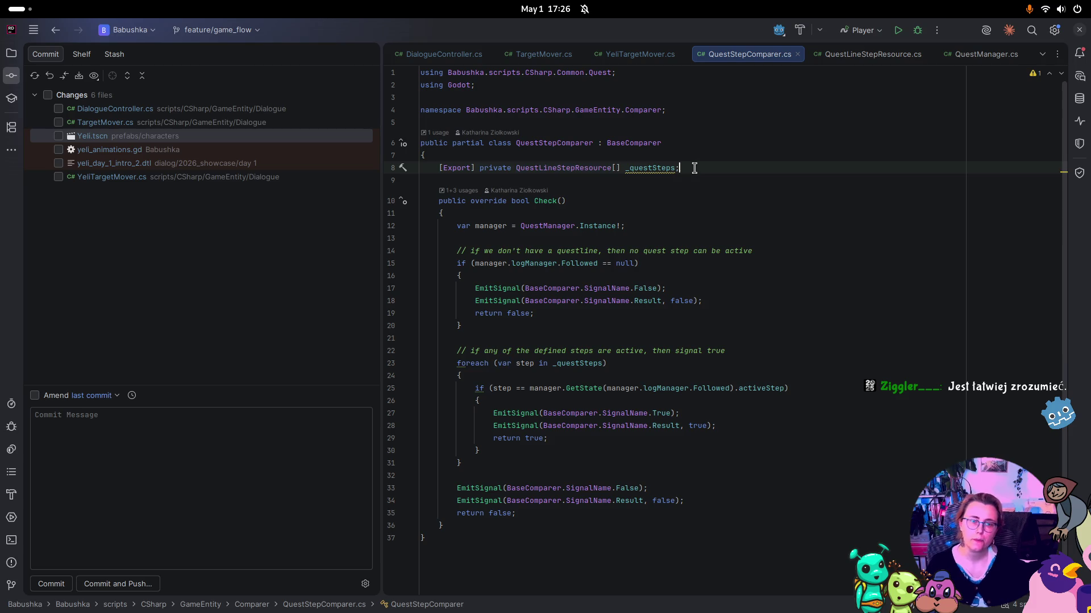
Step: Add a public override void _Ready() method below the _questSteps field
key(Return)
key(Return)
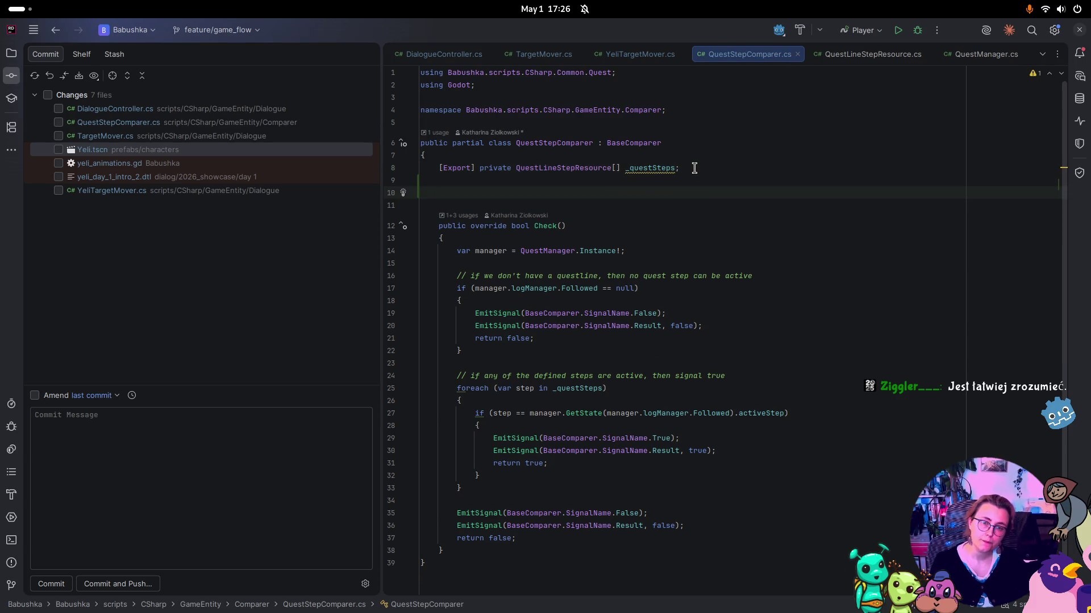
text(public )
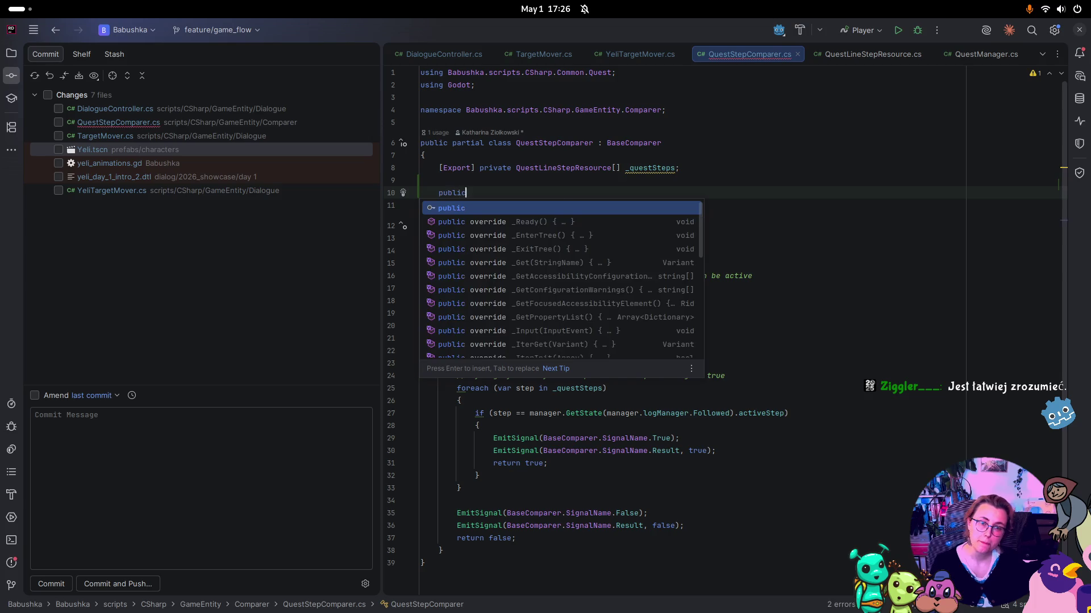
text(voiu)
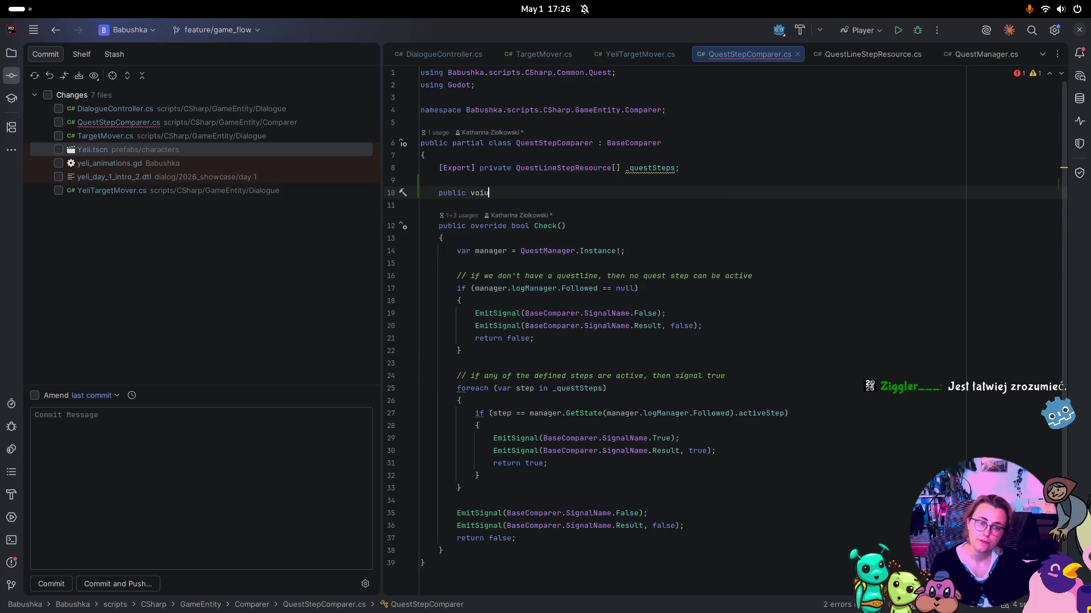
key(BackSpace)
text(d)
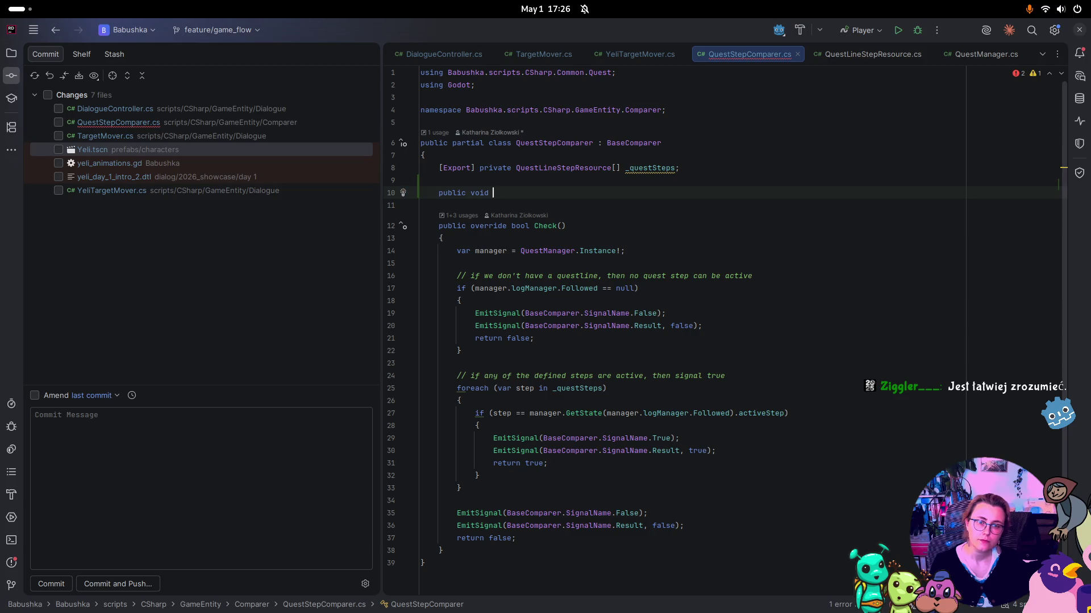
key(BackSpace)
key(BackSpace)
key(BackSpace)
text(over)
key(Return)
key(Return)
text({)
key(Return)
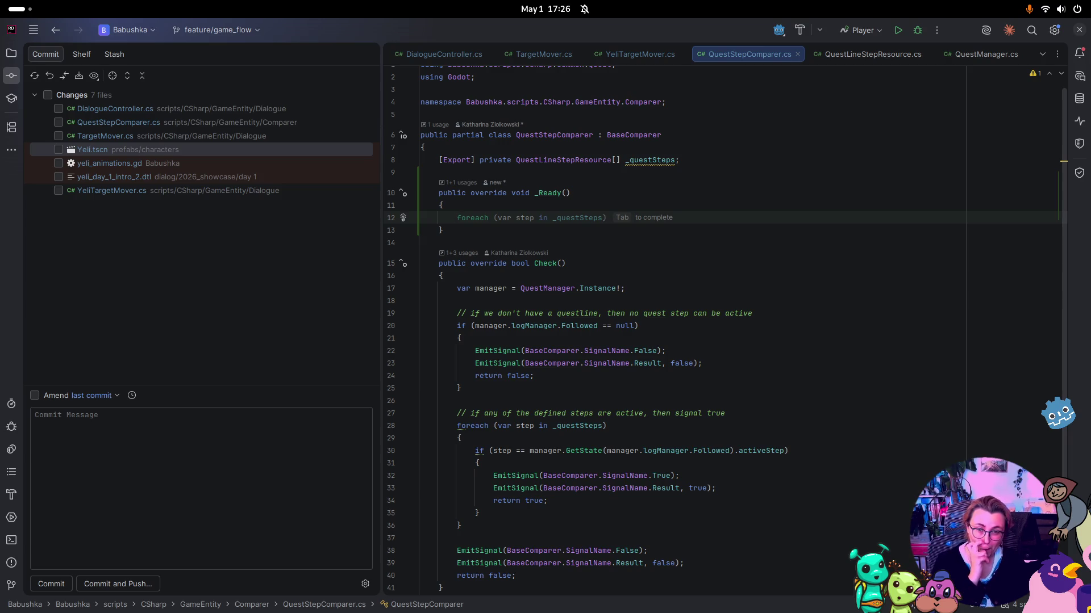
Step: Inside _Ready, write 'QuestManager.Instance.QuestsChanged += Check;'
text(Quest)
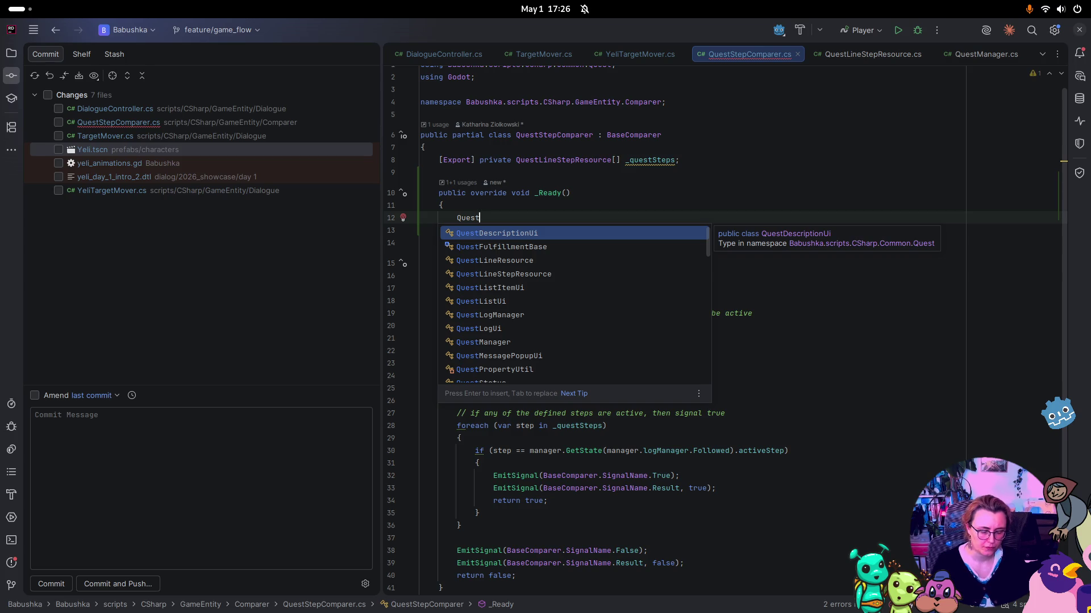
text(Manager.In)
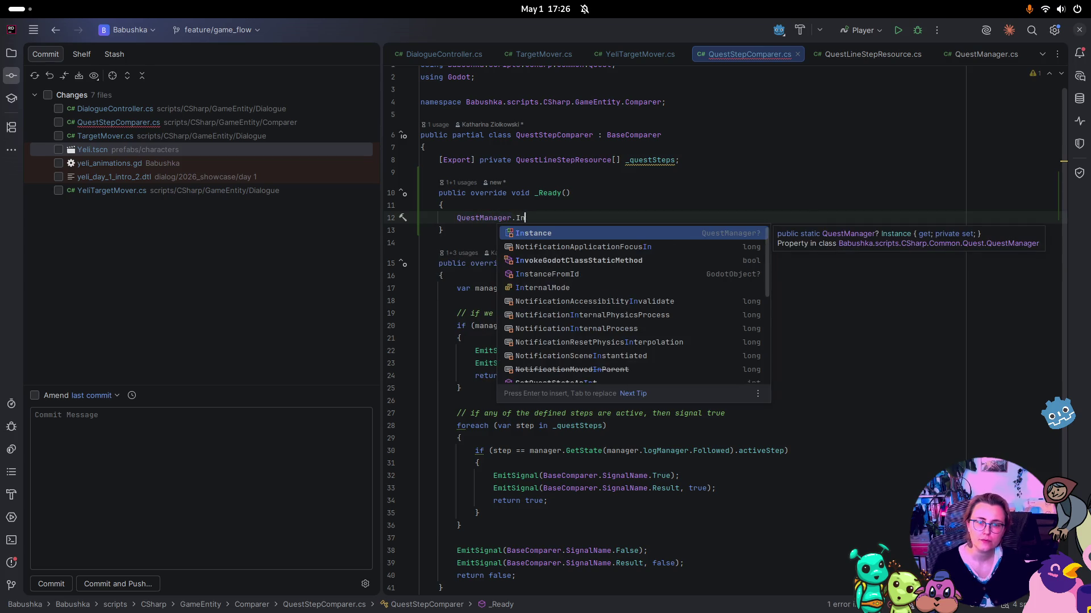
key(Return)
text(.)
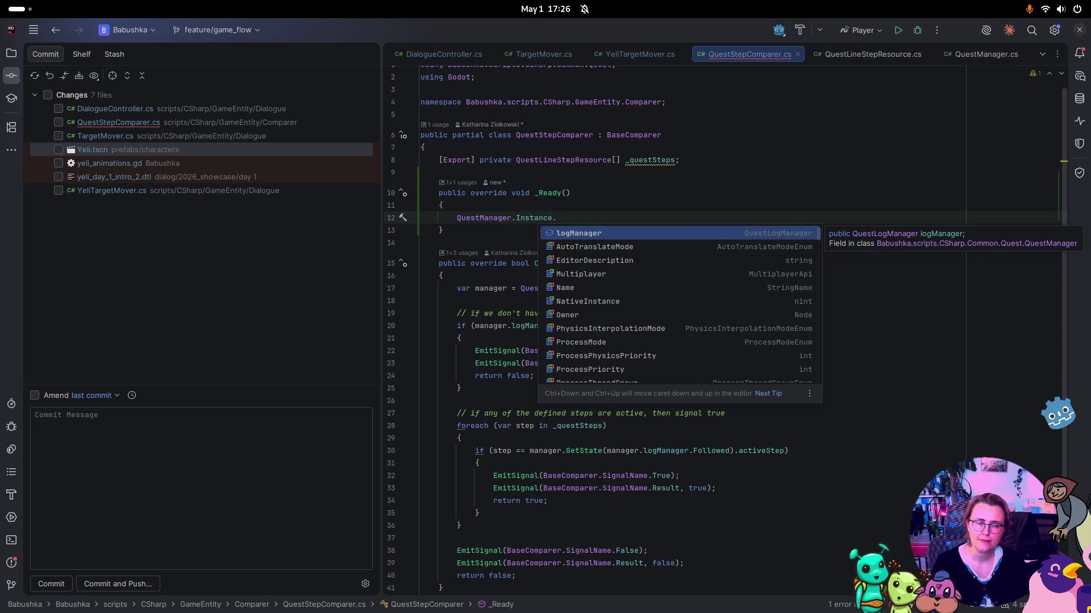
text(Qu)
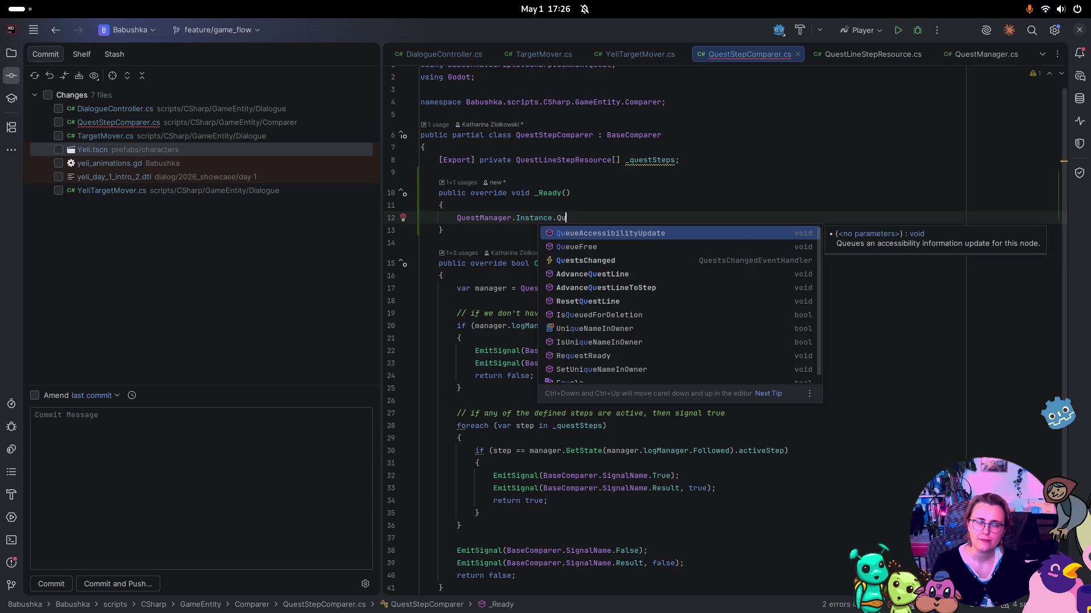
key(Down)
key(Down)
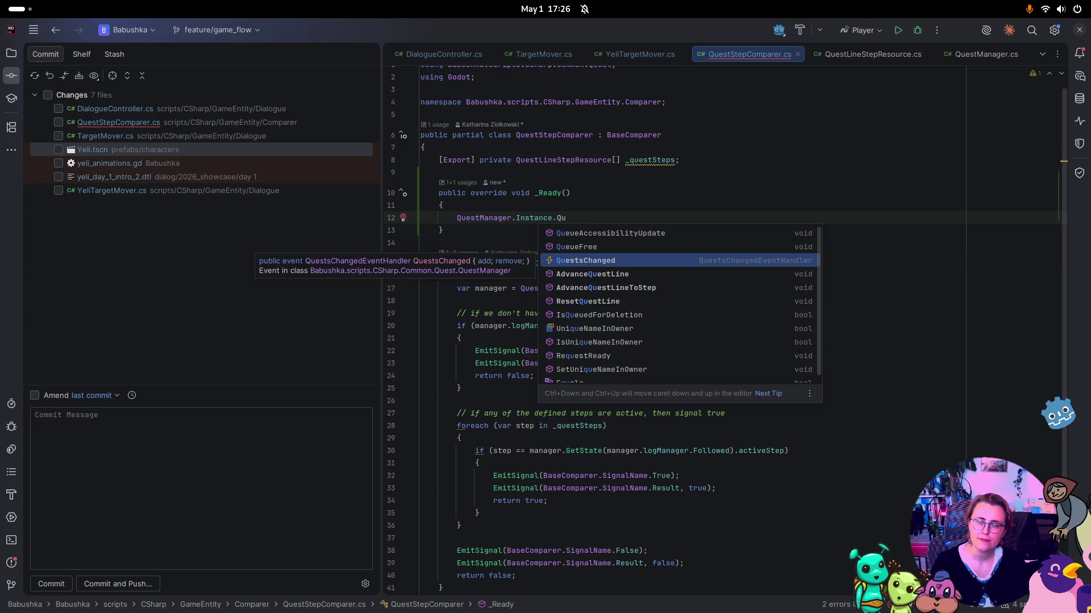
key(Return)
text(+)
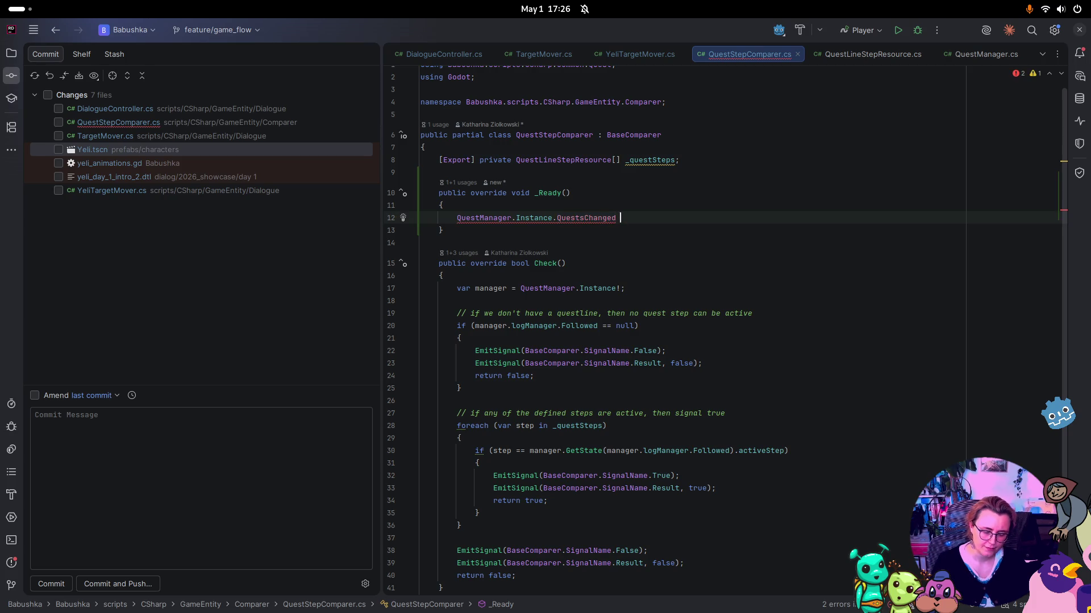
text(= )
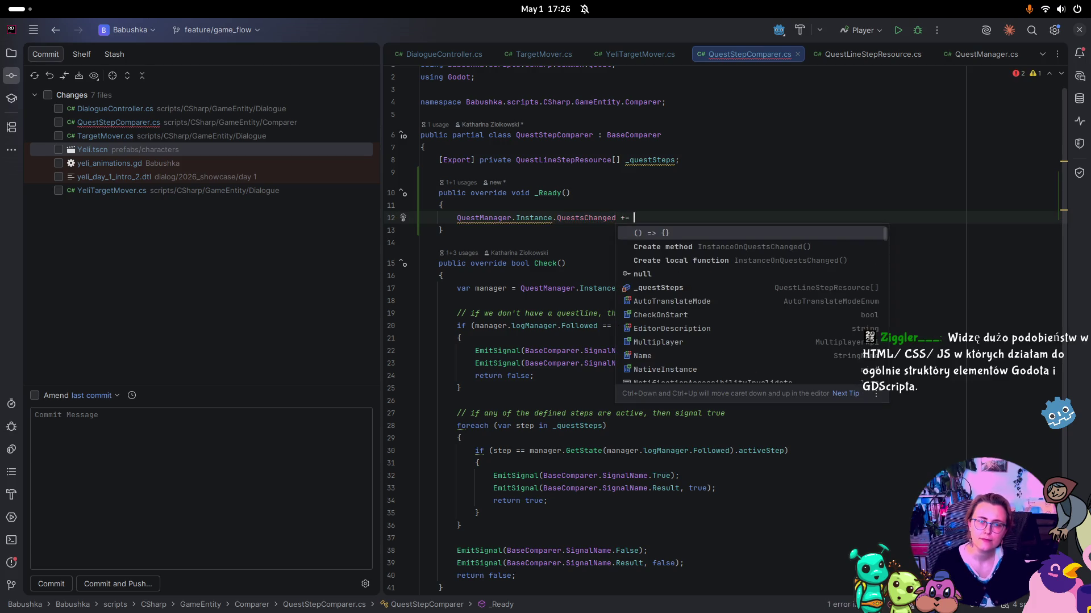
text(Check)
key(Return)
text(;)
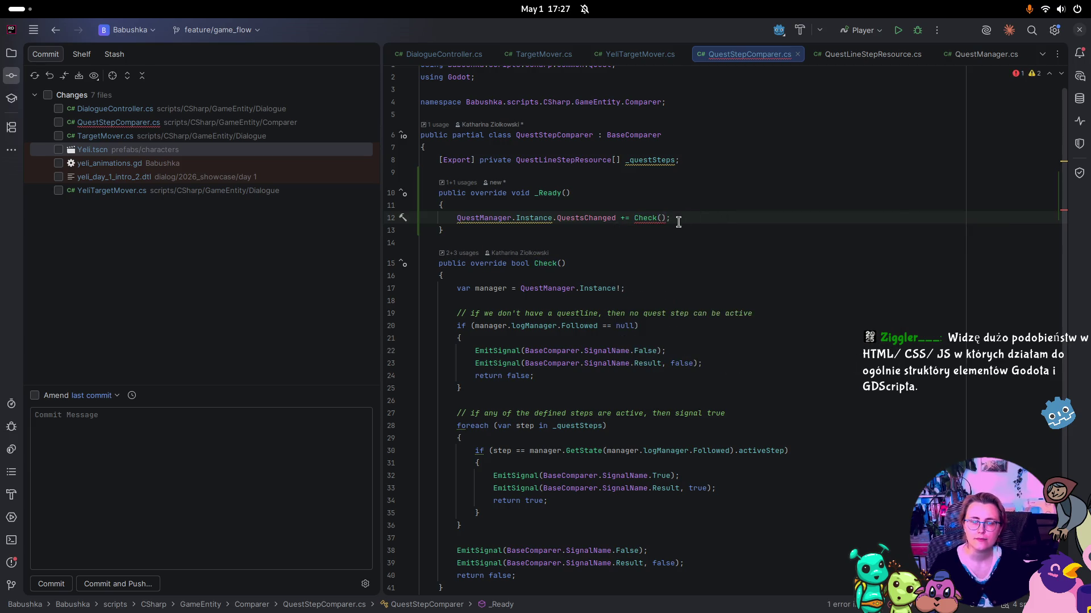
Step: Remove the parentheses after Check so the method itself is subscribed, checking Check's signature
click(665, 217)
key(BackSpace)
key(BackSpace)
click(659, 248)
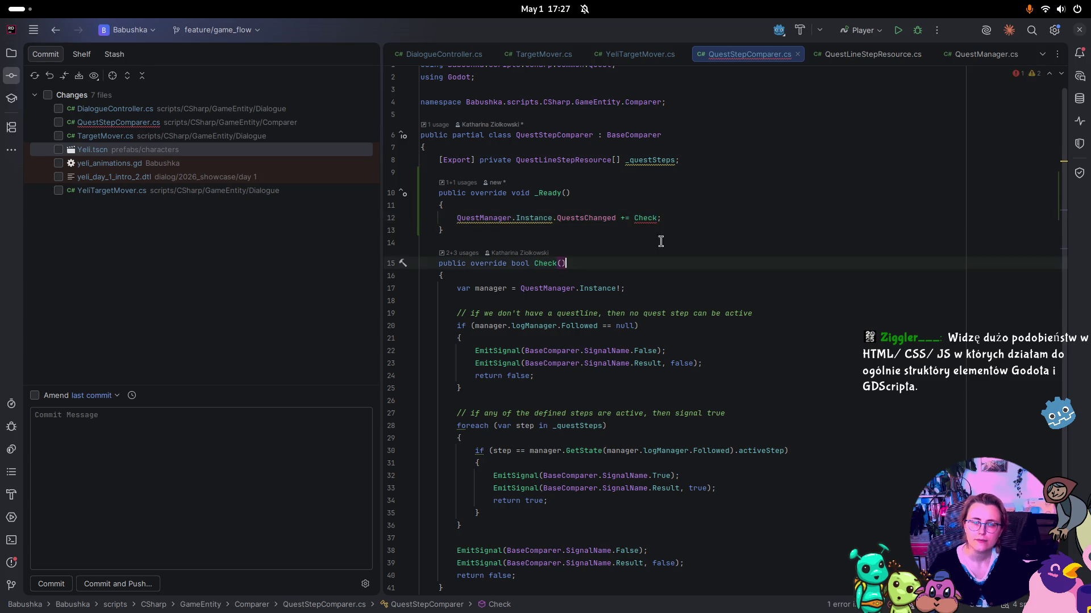
click(643, 217)
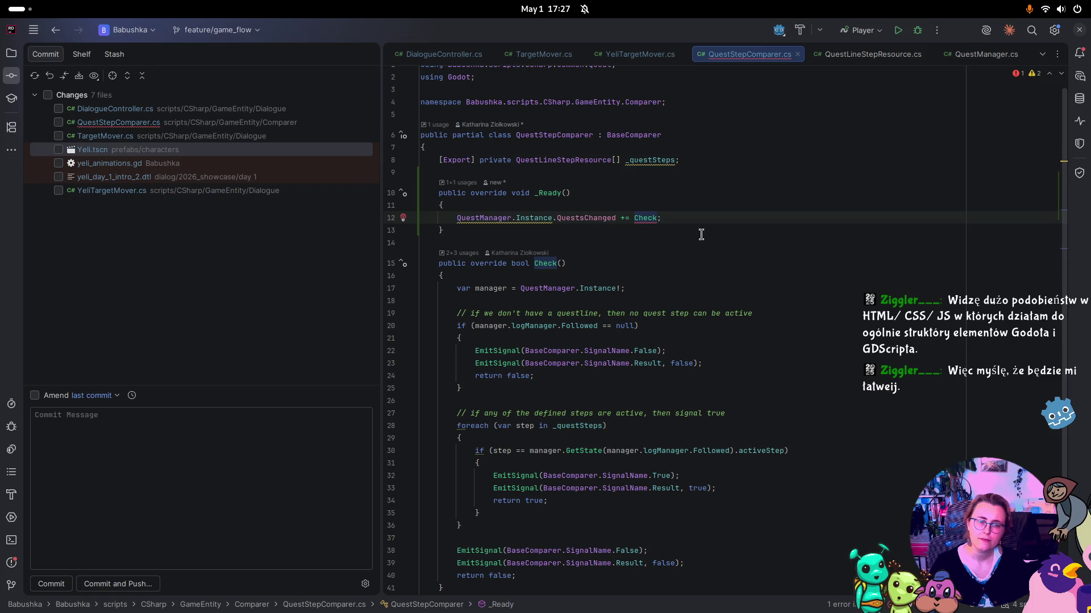
click(512, 242)
Step: Add a private void CheckOnChange() method whose body calls Check();
key(Return)
key(Return)
key(Up)
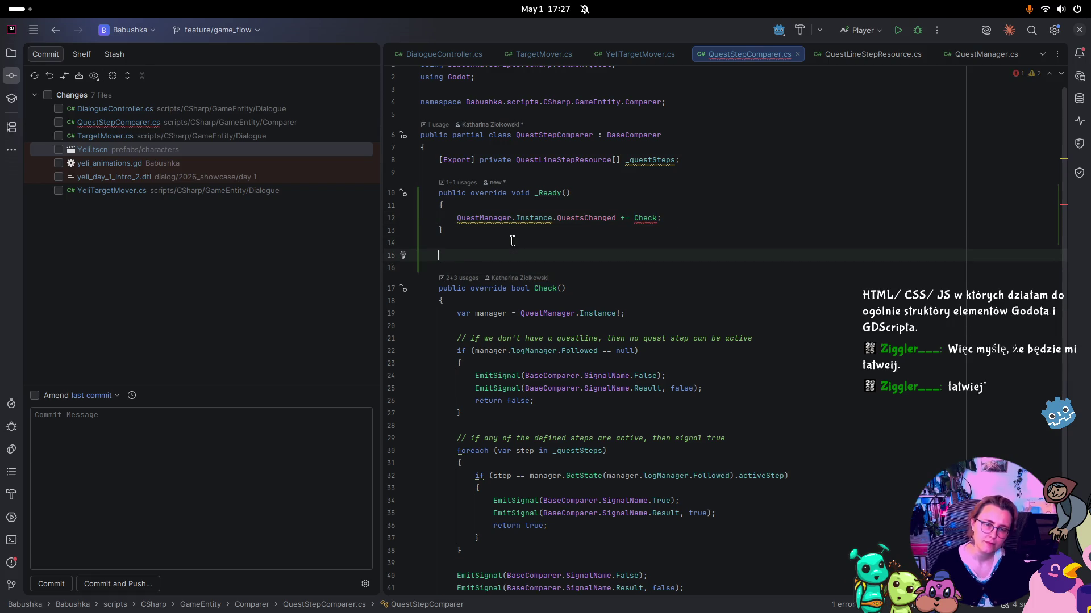
text(private)
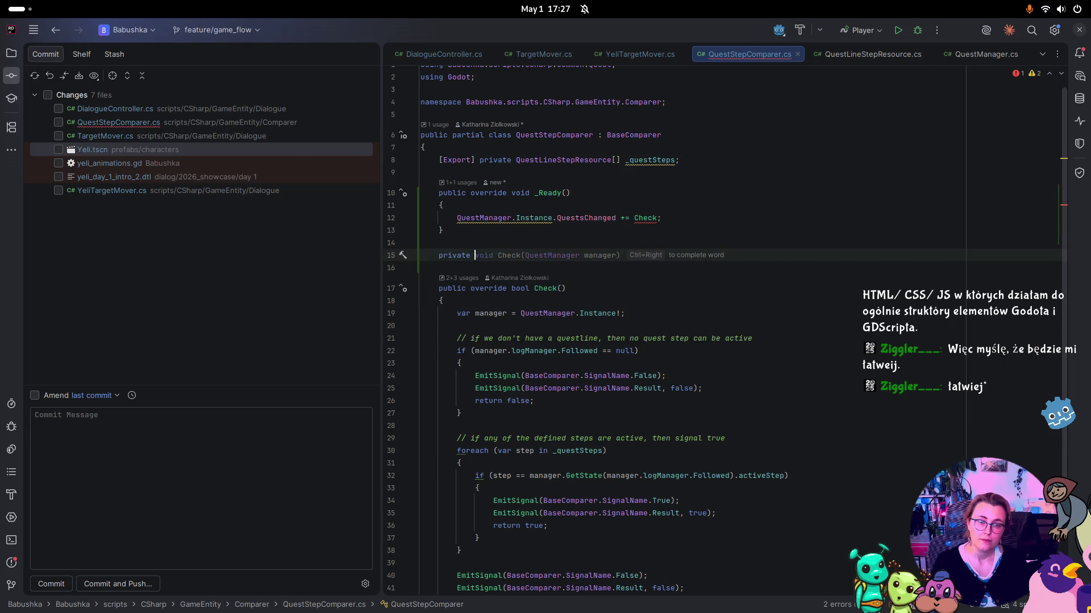
key(ctrl+Right)
key(ctrl+Right)
key(ctrl+Right)
text(man)
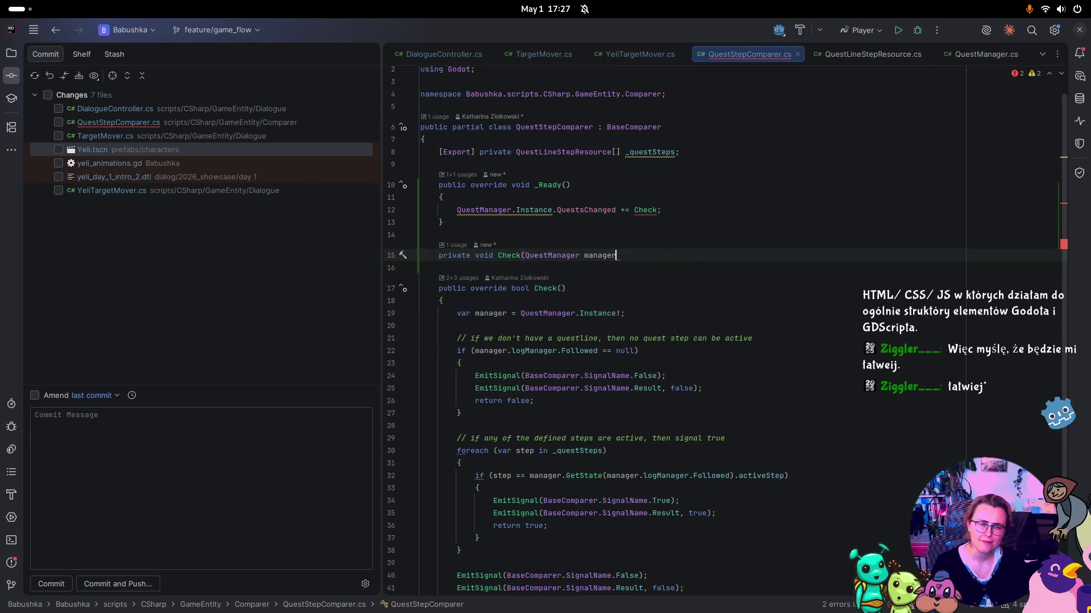
key(ctrl+BackSpace)
key(ctrl+BackSpace)
key(ctrl+BackSpace)
text(vate v)
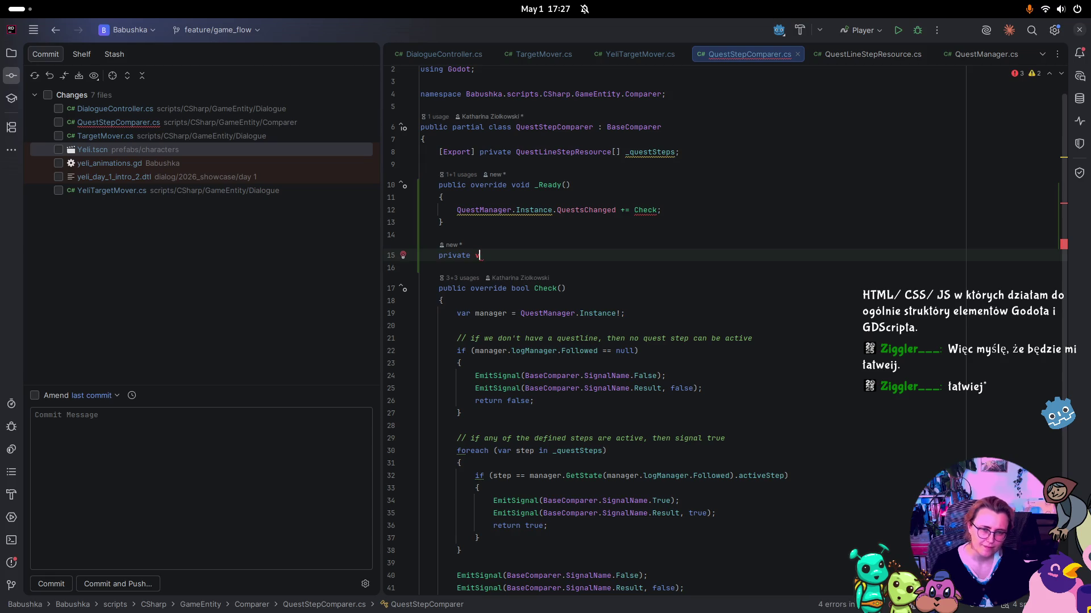
text(oid Check)
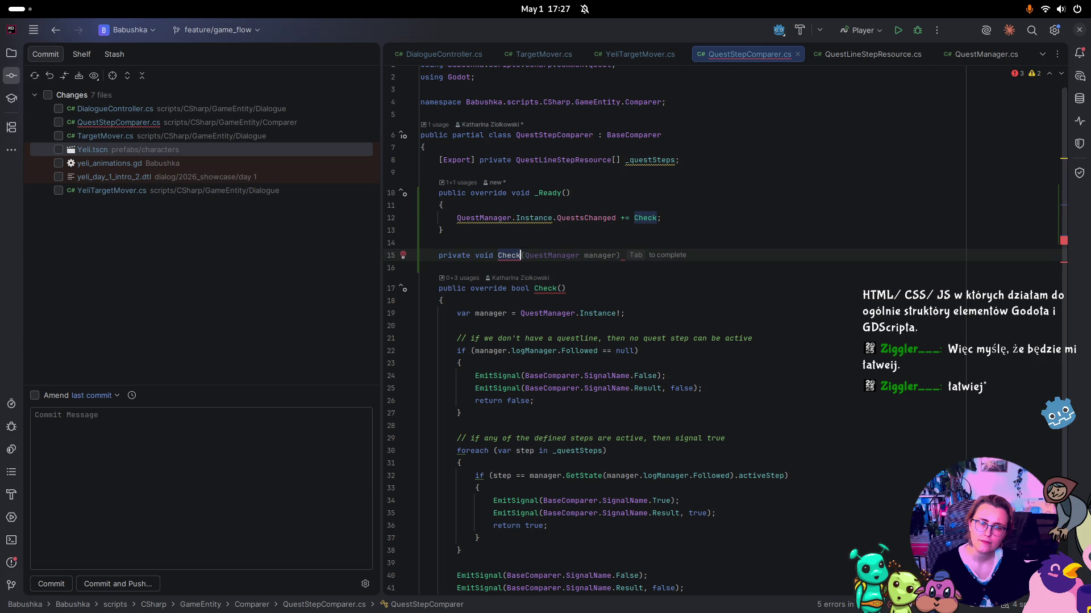
text(OnChange())
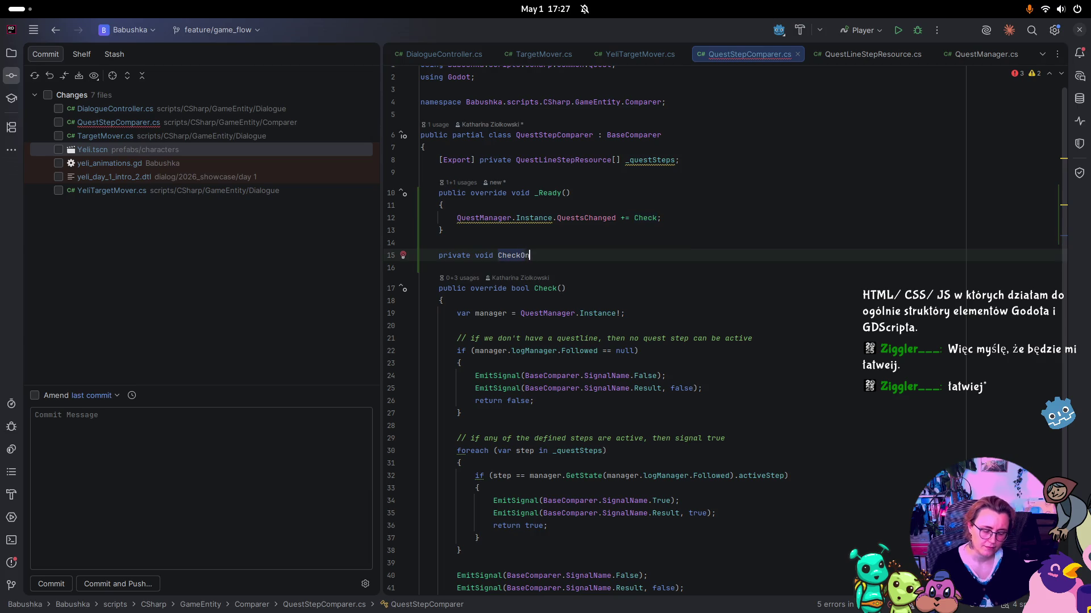
key(Return)
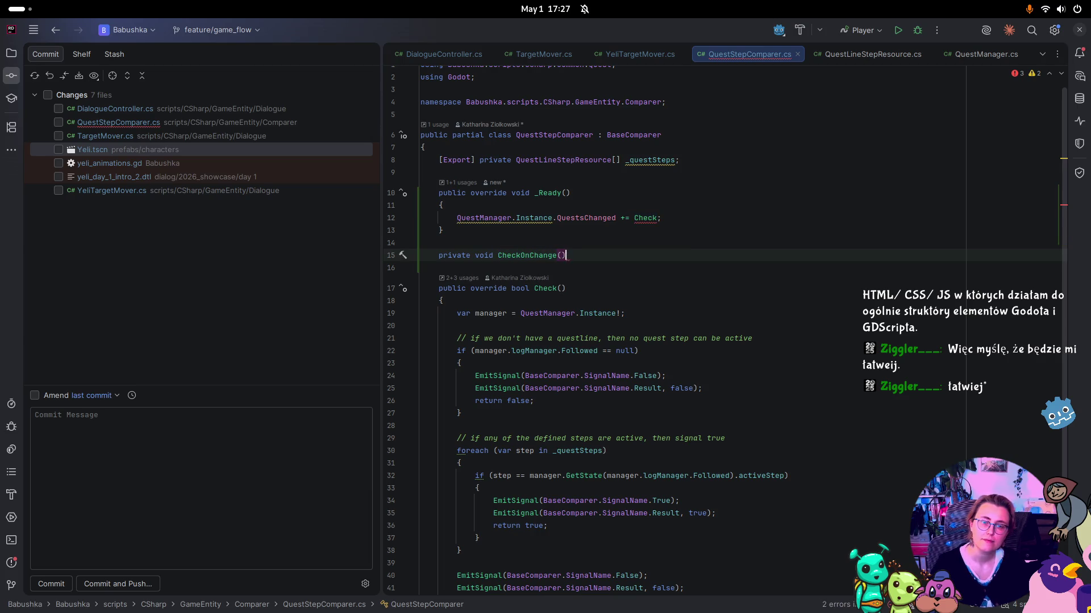
text({)
key(Return)
text(Check();)
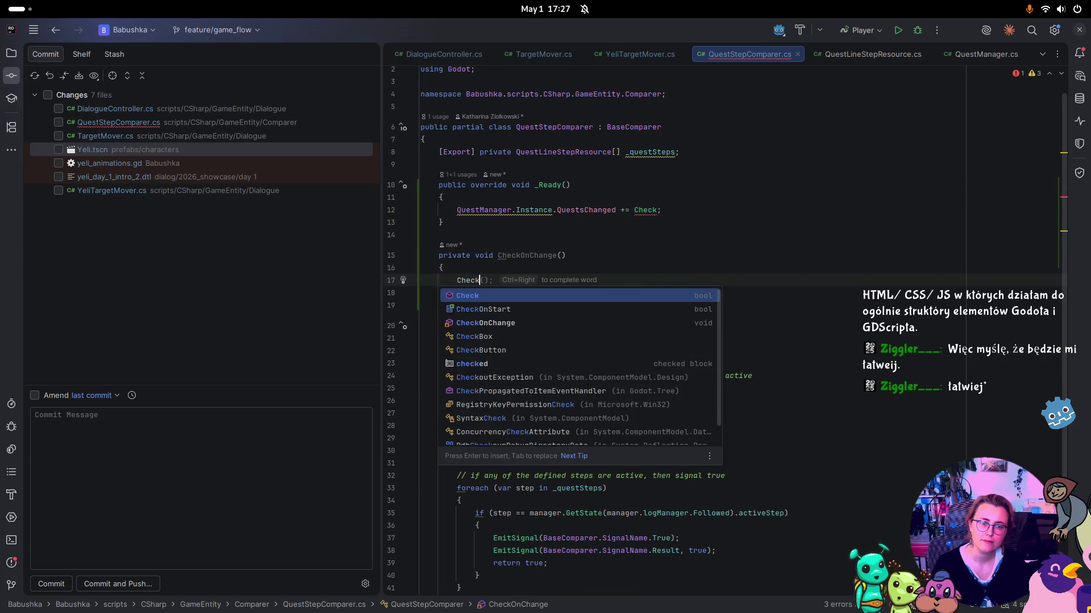
Step: Subscribe CheckOnChange instead of Check, and add '!' after Instance in the subscription line
click(656, 210)
key(ctrl+space)
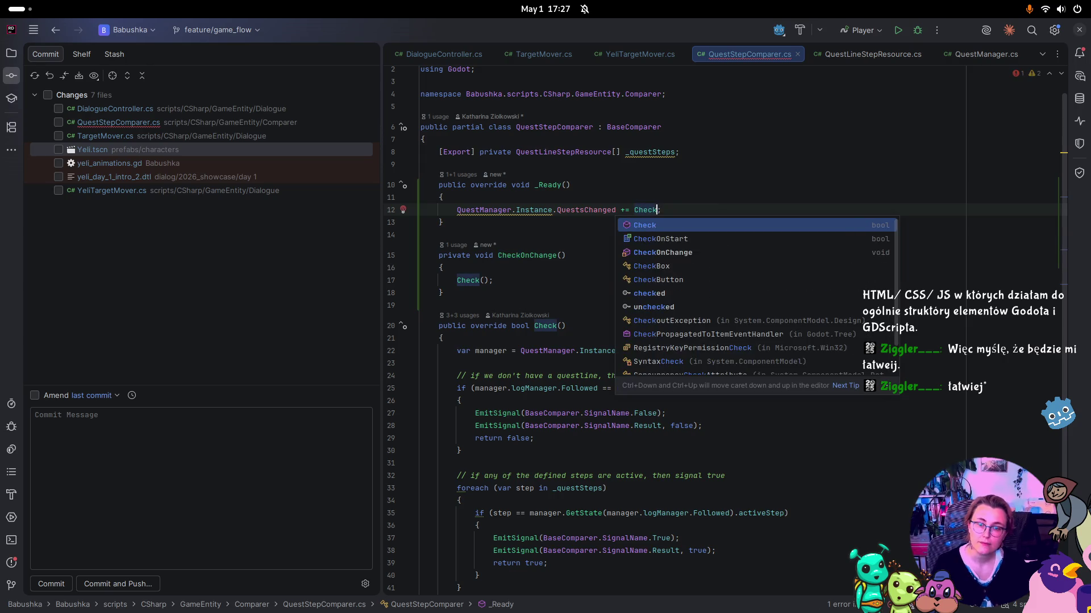
key(Down)
key(Down)
key(Return)
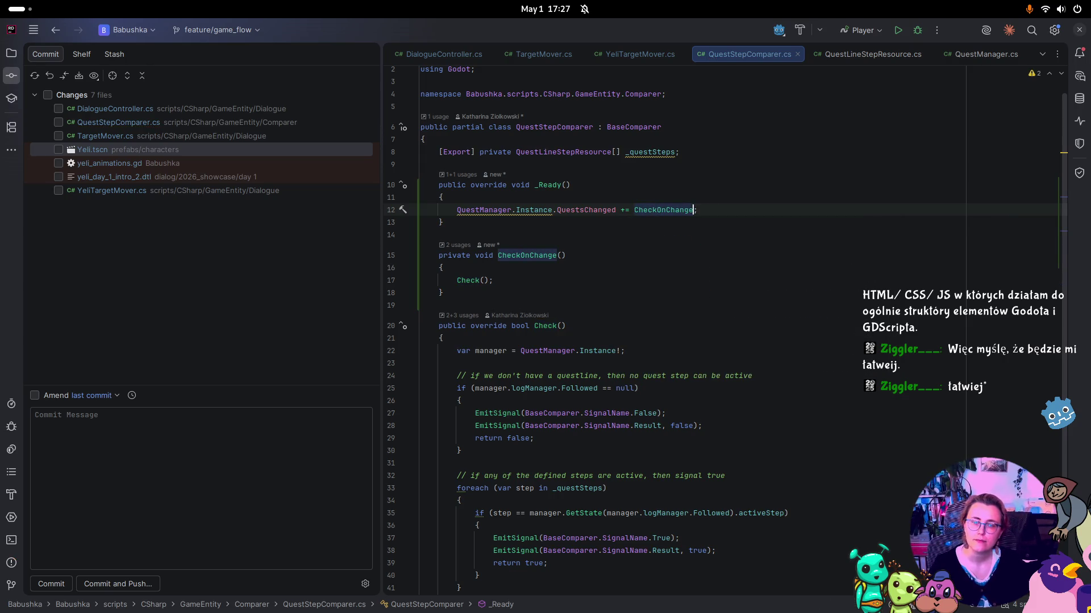
click(699, 250)
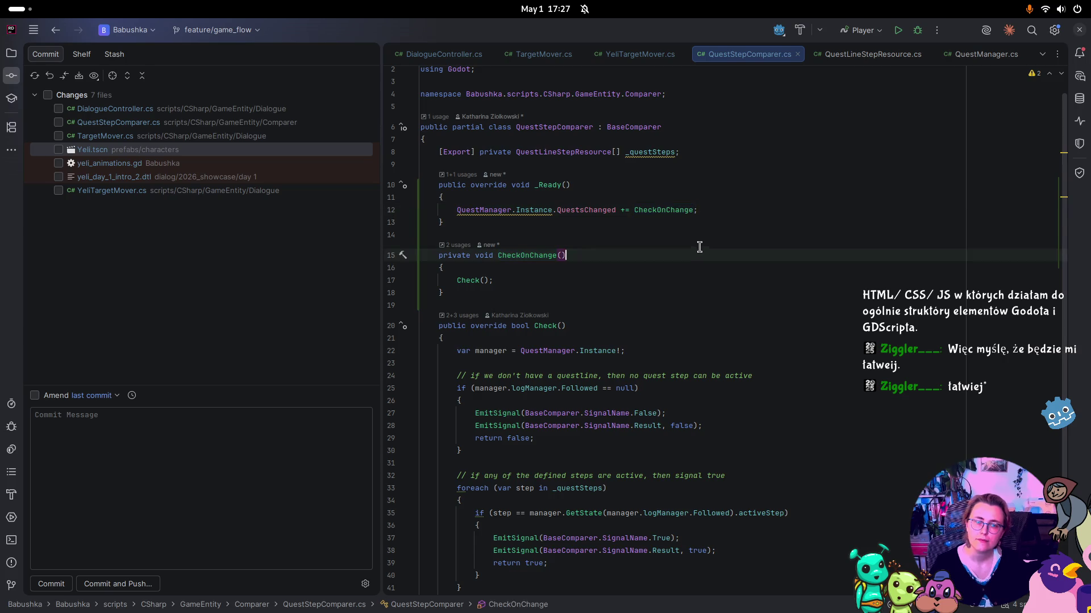
click(556, 209)
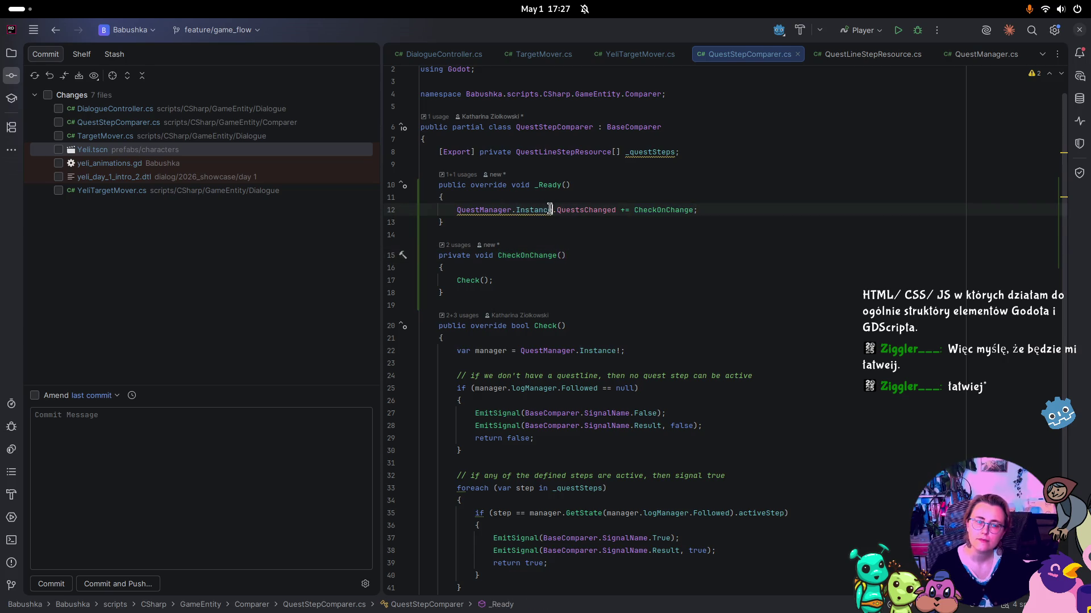
text(!)
key(Down)
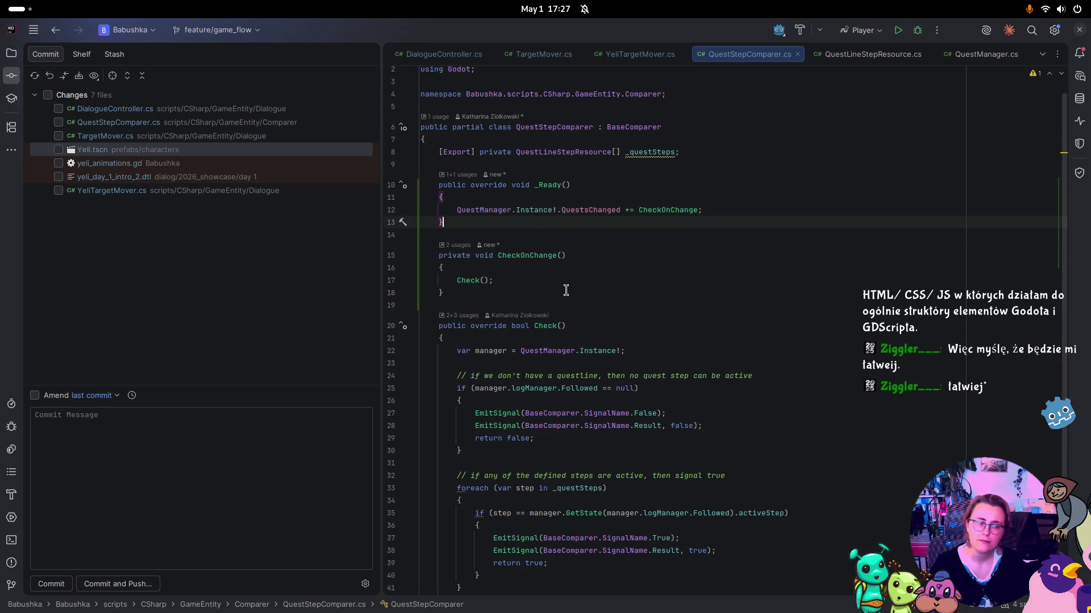